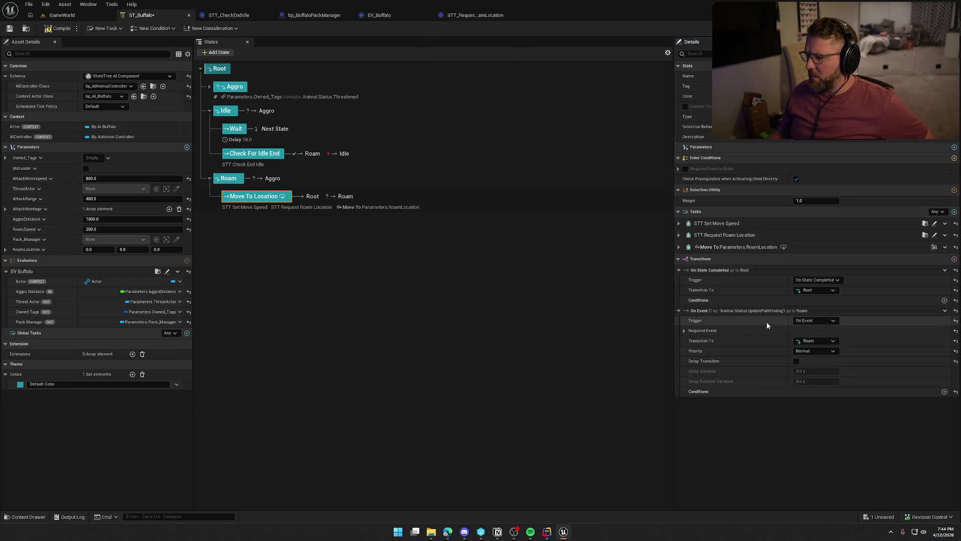
Locate the STT_RequestRoamLocation task asset in the Buffalo StateTrees folder of the Content Drawer
left_click(679, 235)
left_click(679, 236)
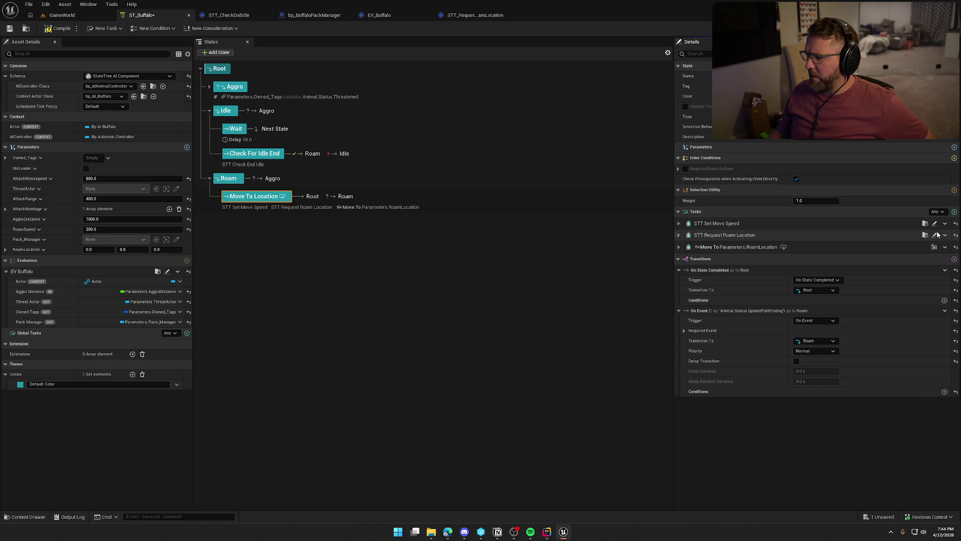
left_click(926, 235)
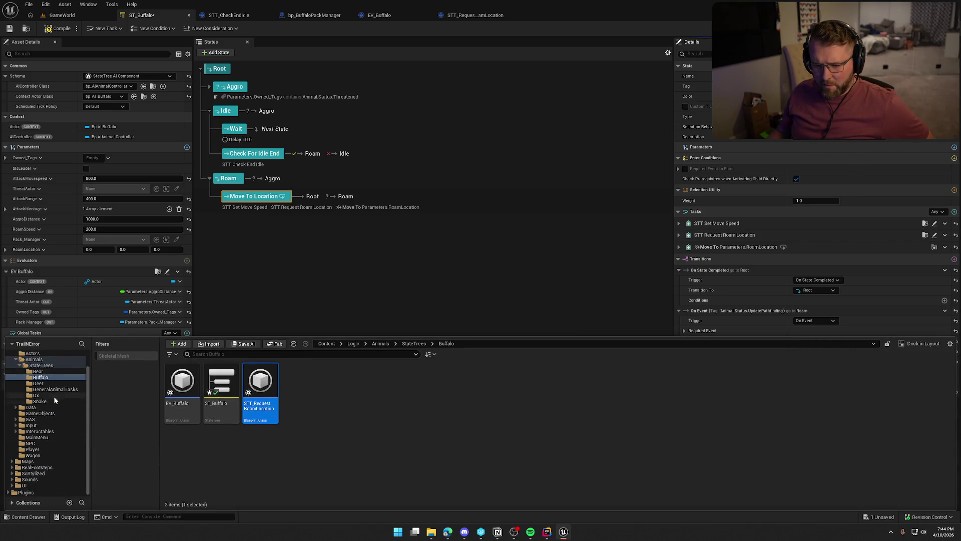
Open STT_FindRandomRoamPoint from GeneralAnimalTasks, close it and the extra task tabs, and return to ST_Buffalo
left_click(53, 389)
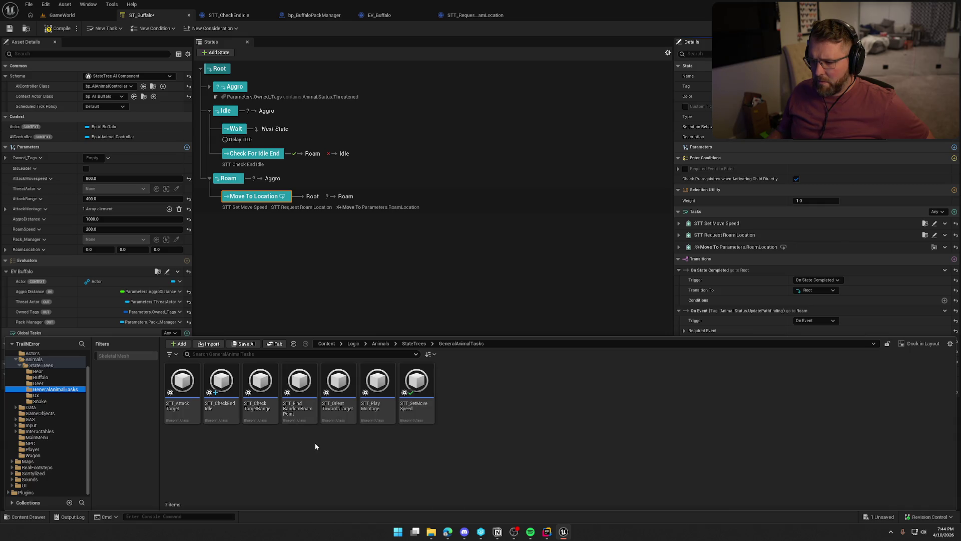
double_click(299, 388)
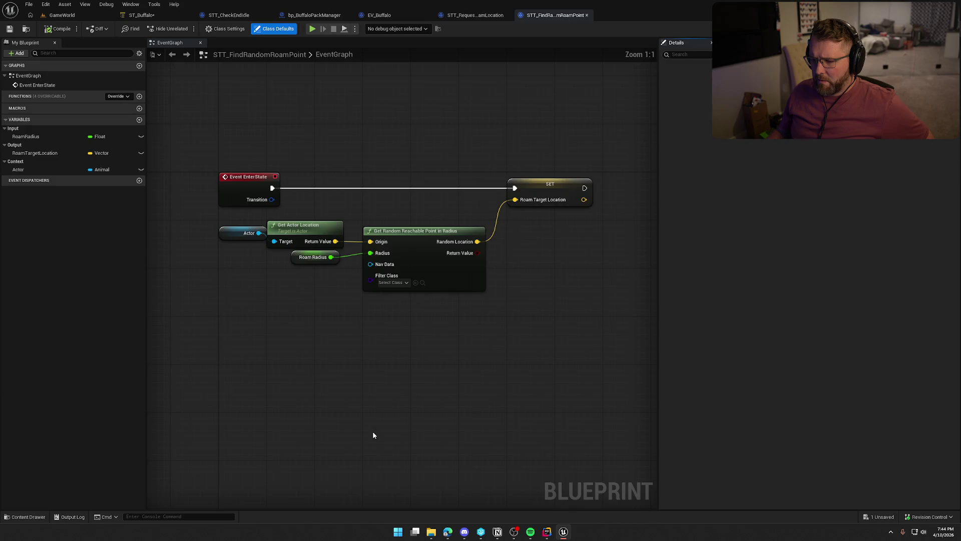
middle_click(554, 16)
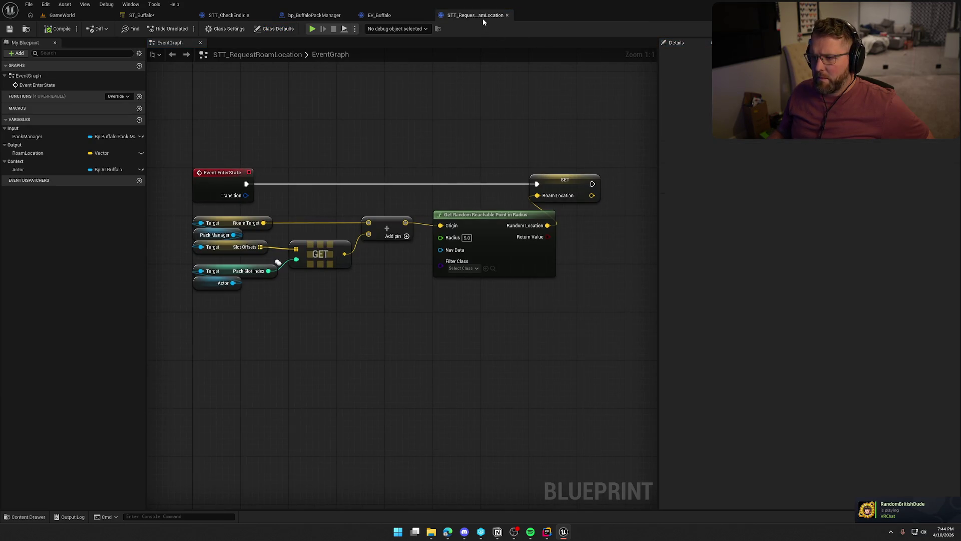
middle_click(483, 18)
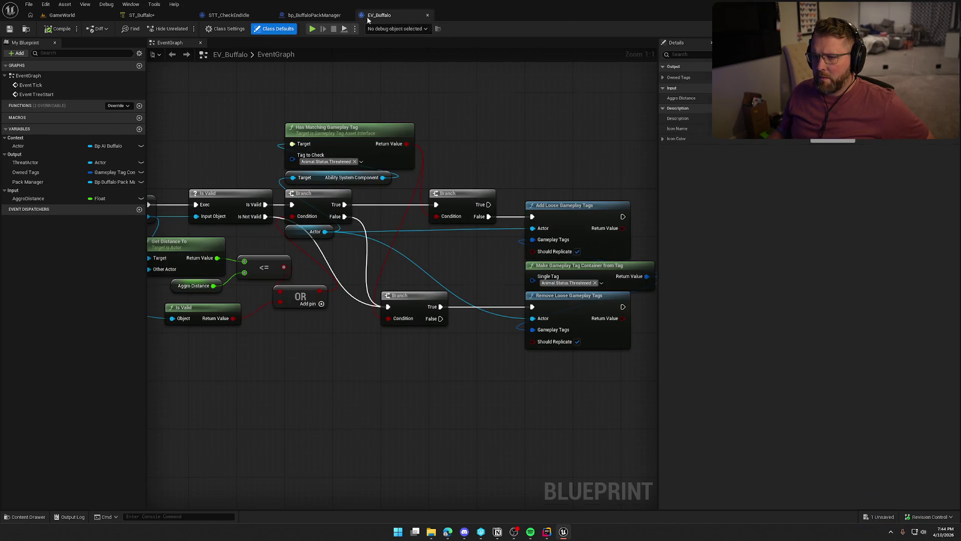
middle_click(399, 17)
left_click(233, 17)
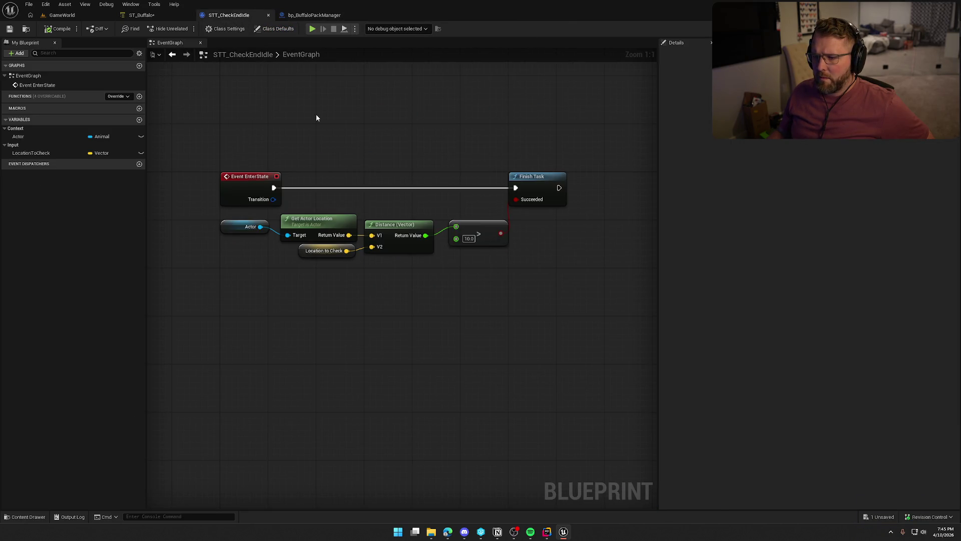
left_click(134, 17)
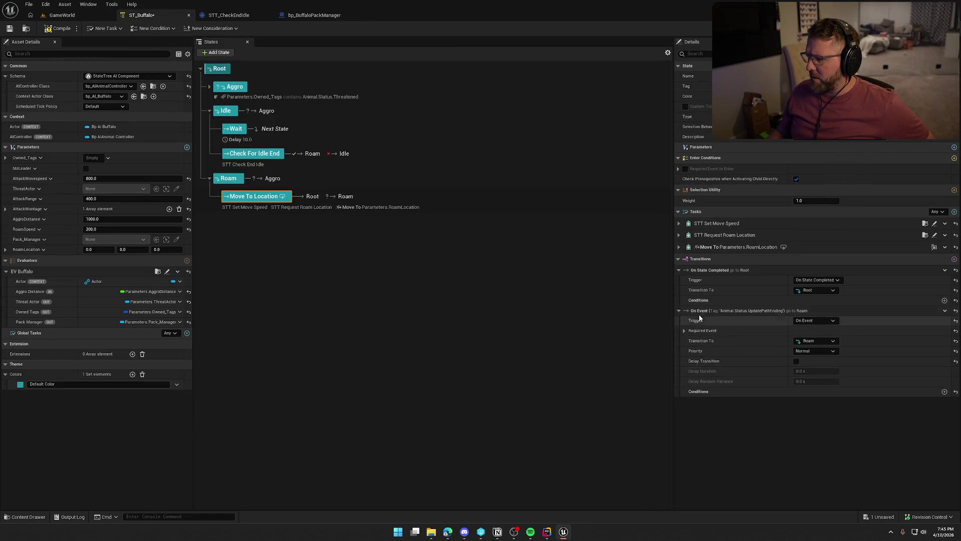
Delete Move To Location's On Event transition to Roam and compile ST_Buffalo
left_click(945, 311)
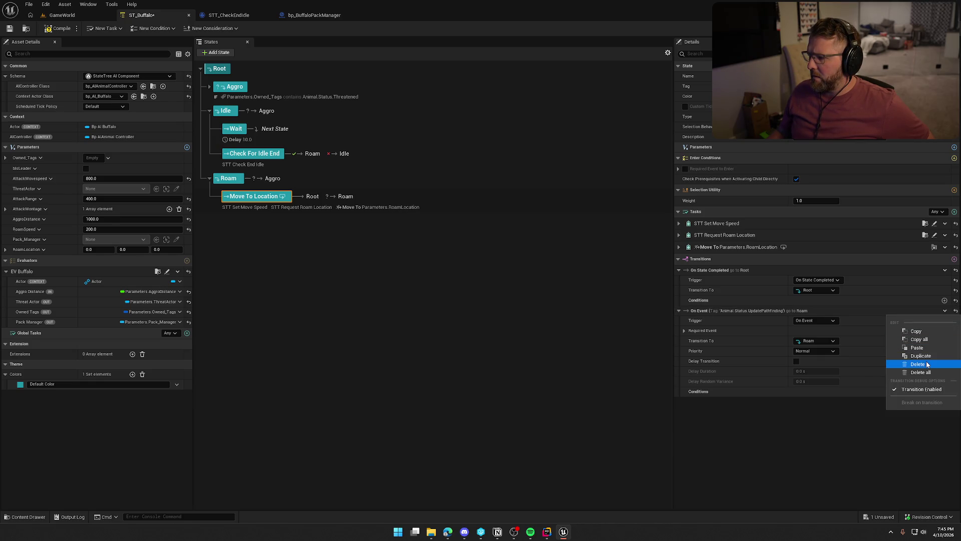
left_click(791, 444)
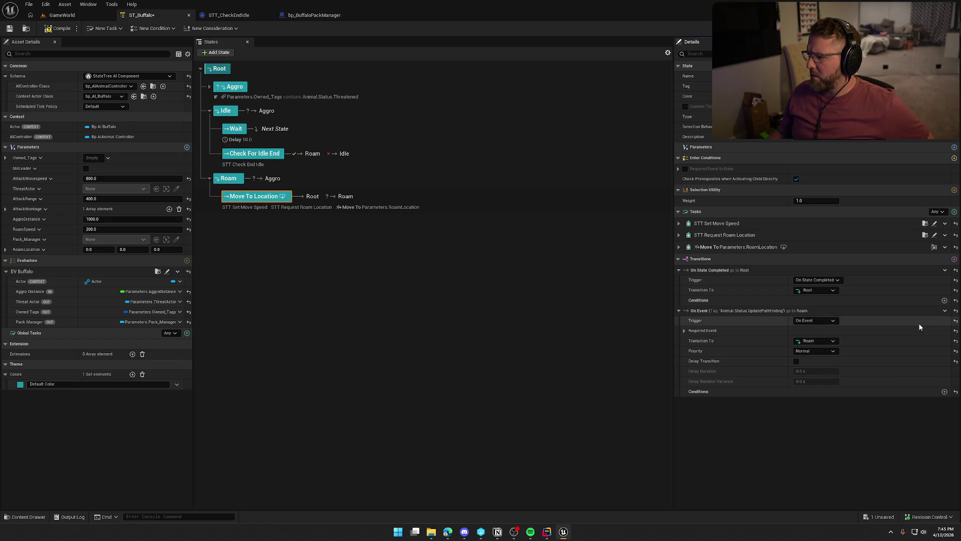
left_click(944, 311)
left_click(921, 364)
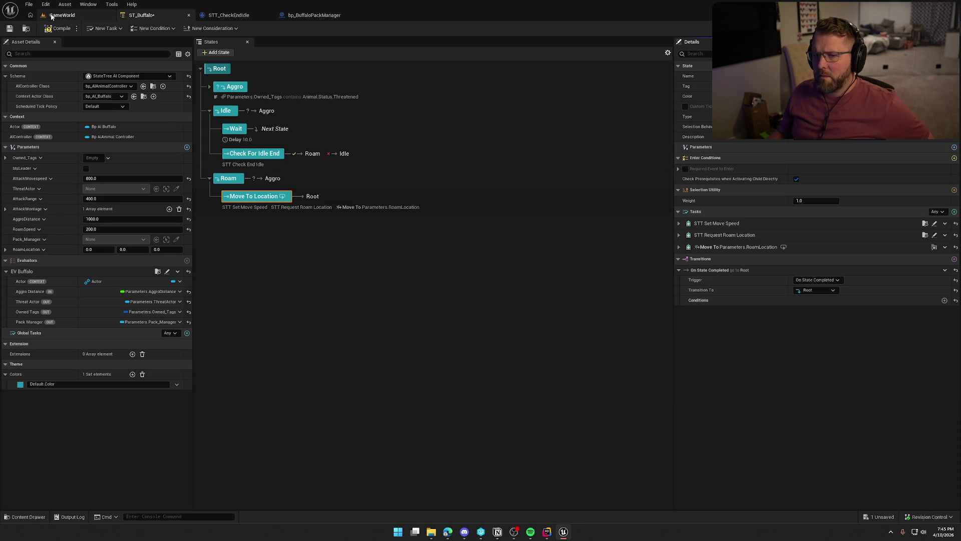
left_click(50, 29)
Play the GameWorld level and walk the character across the plains, sprinting up to a buffalo
left_click(62, 15)
left_click(357, 285)
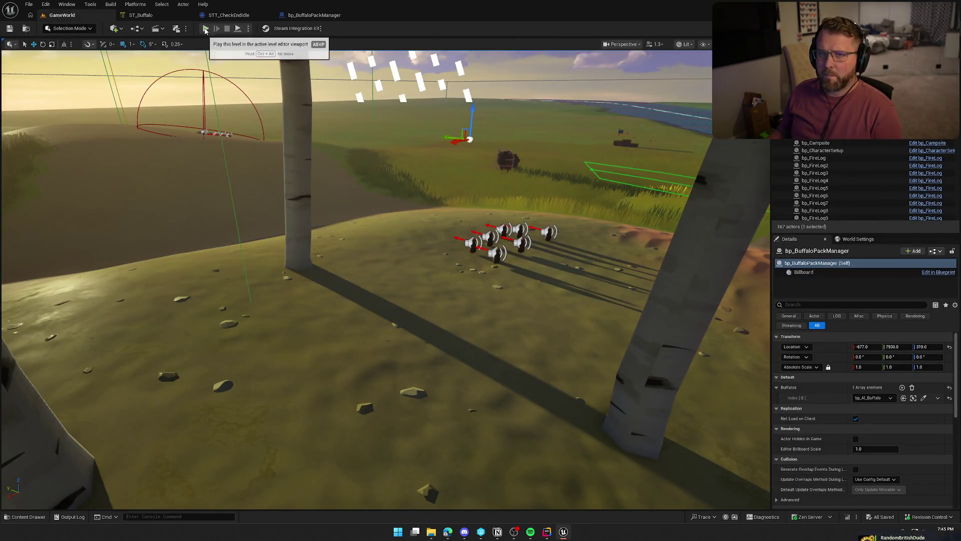
left_click(357, 289)
key("w")
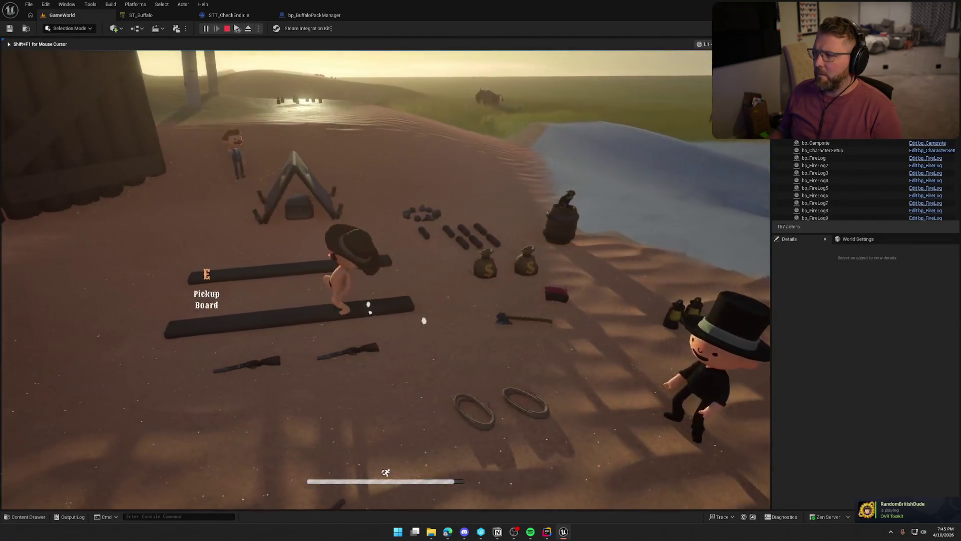
key("w")
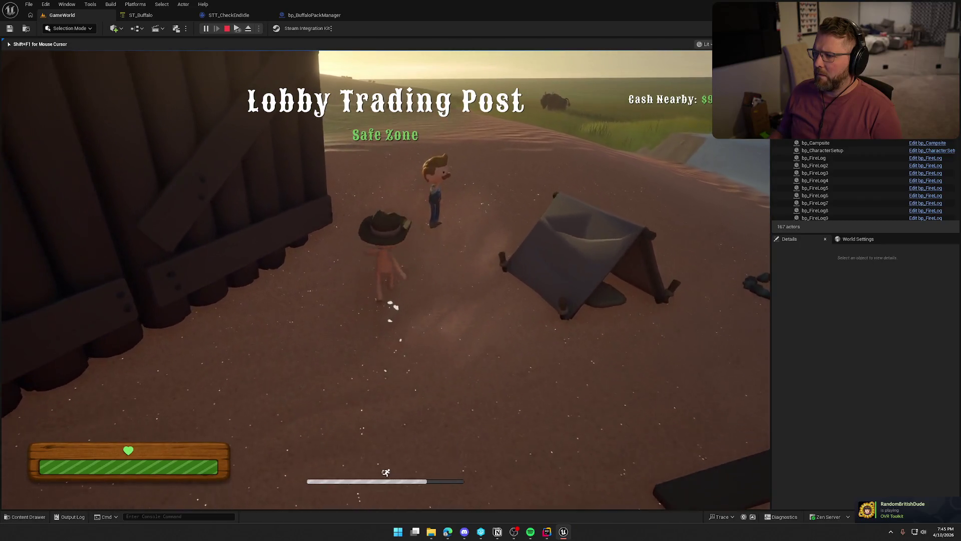
key("w")
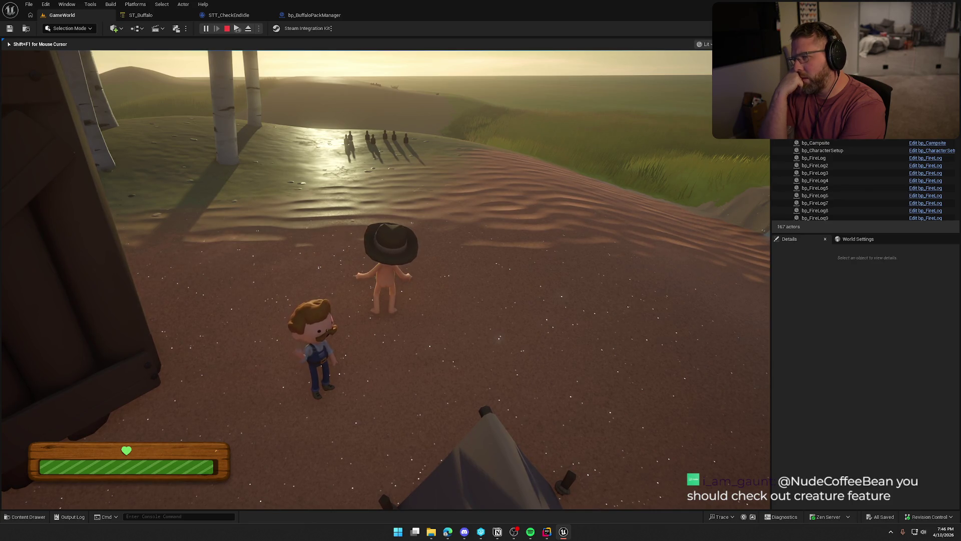
key("w")
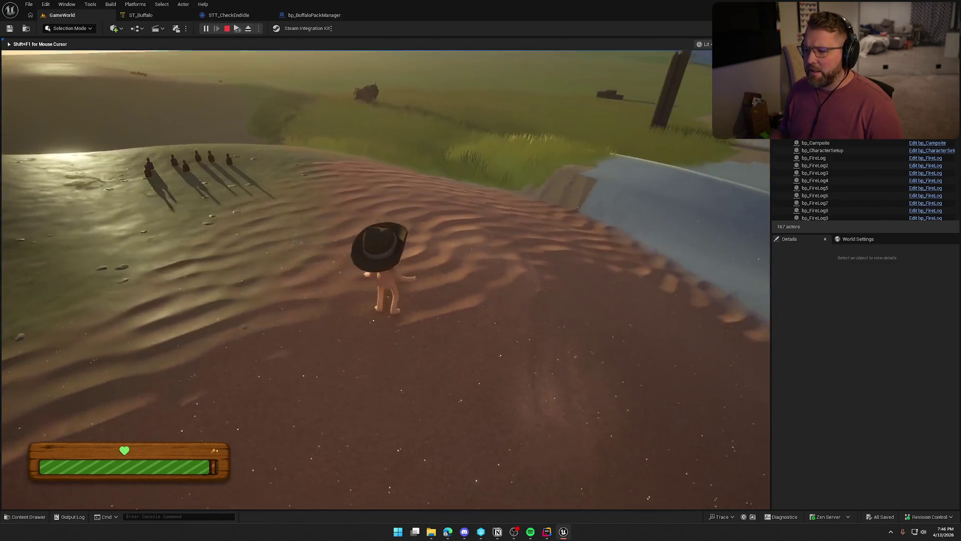
key("shift")
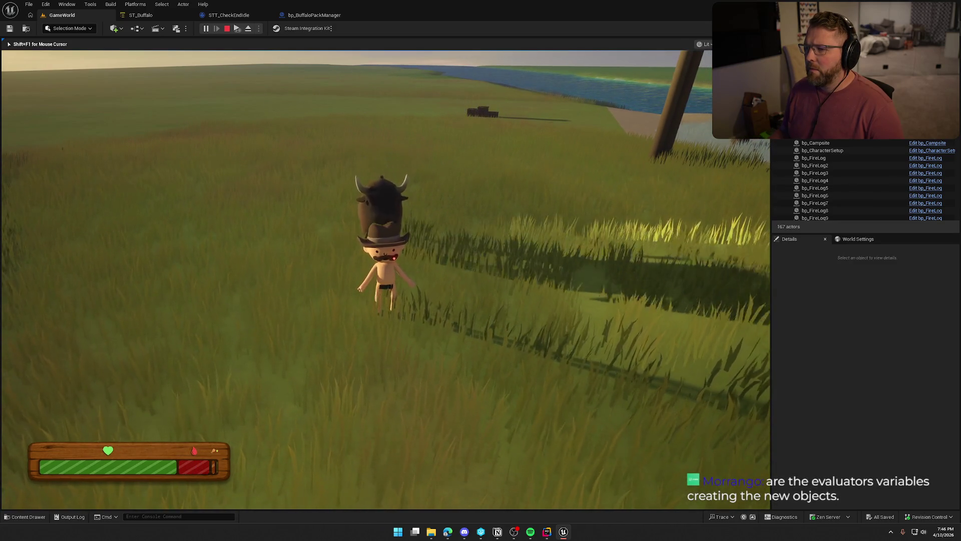
Sprint away from the charging buffalo, then stop the play session with Escape
key("shift+w")
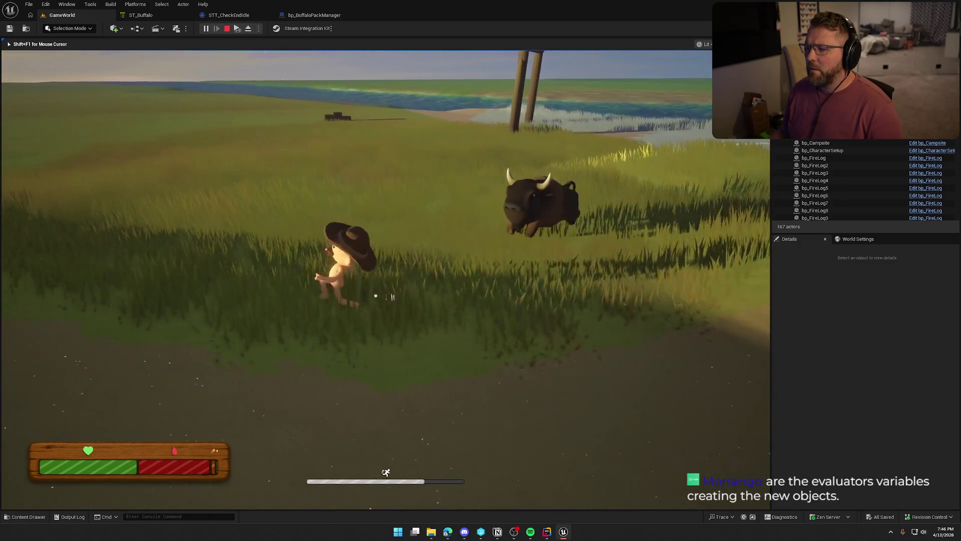
key("w")
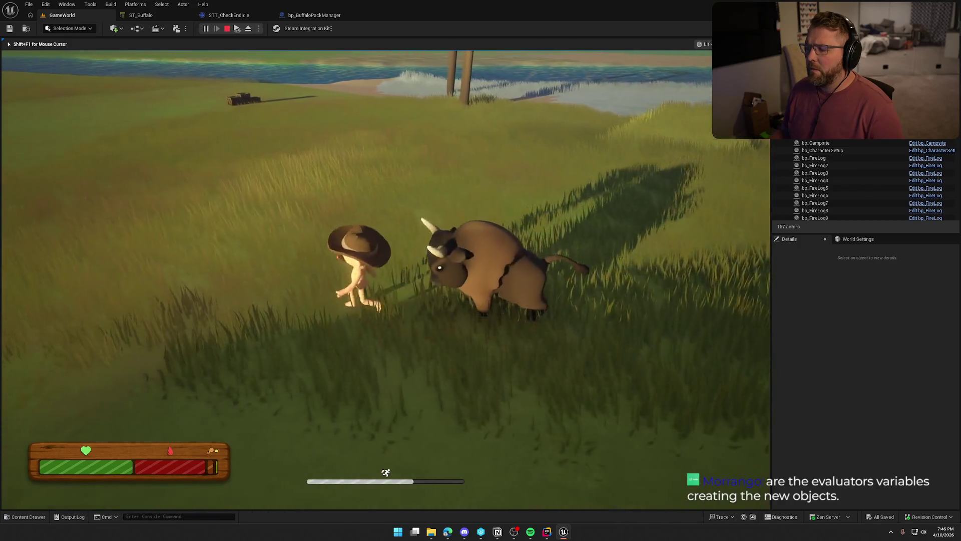
key("shift+w")
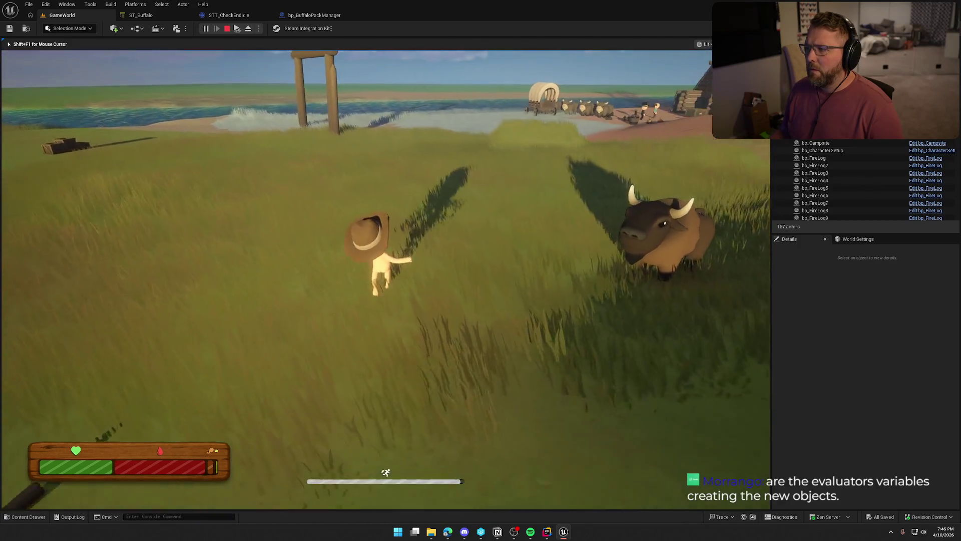
key("shift+w")
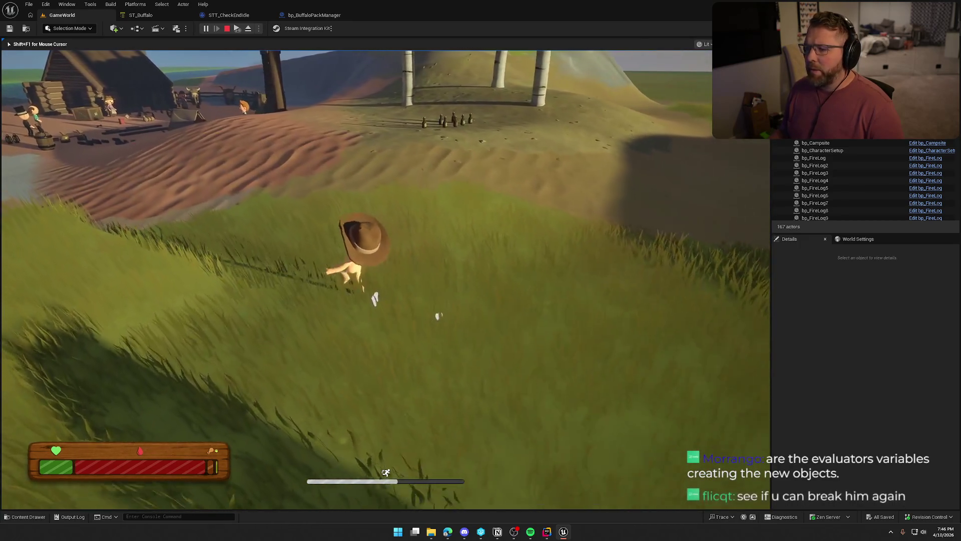
key("Escape")
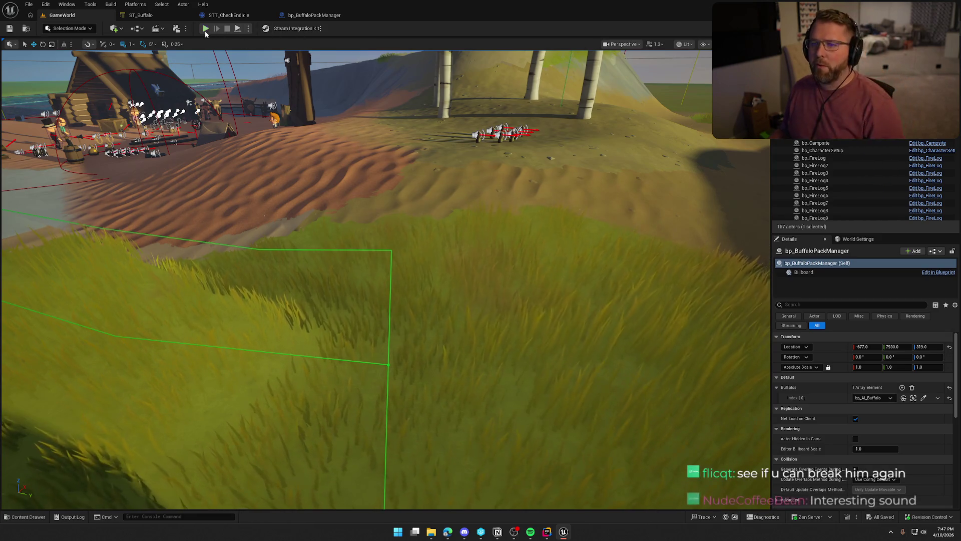
Restart the play session after closing the error log
key("alt+p")
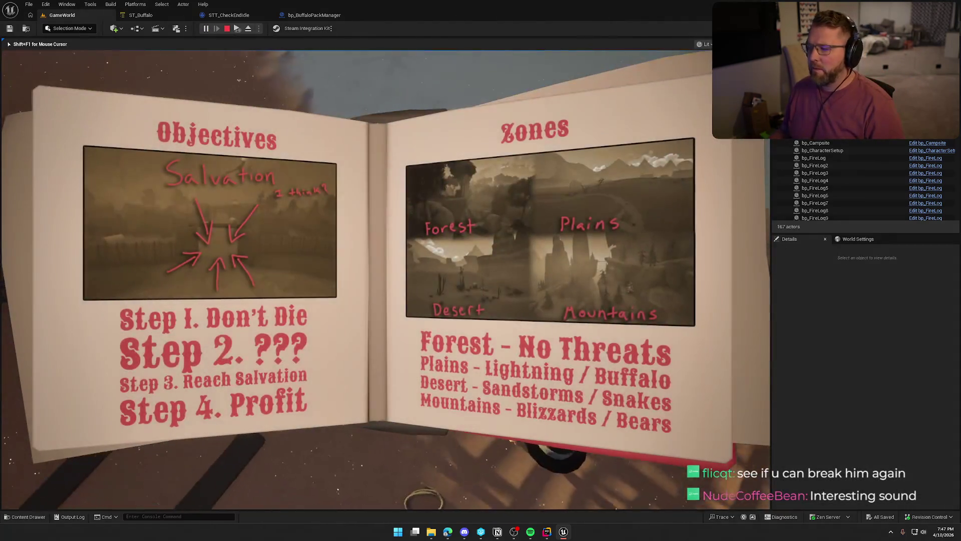
key("Escape")
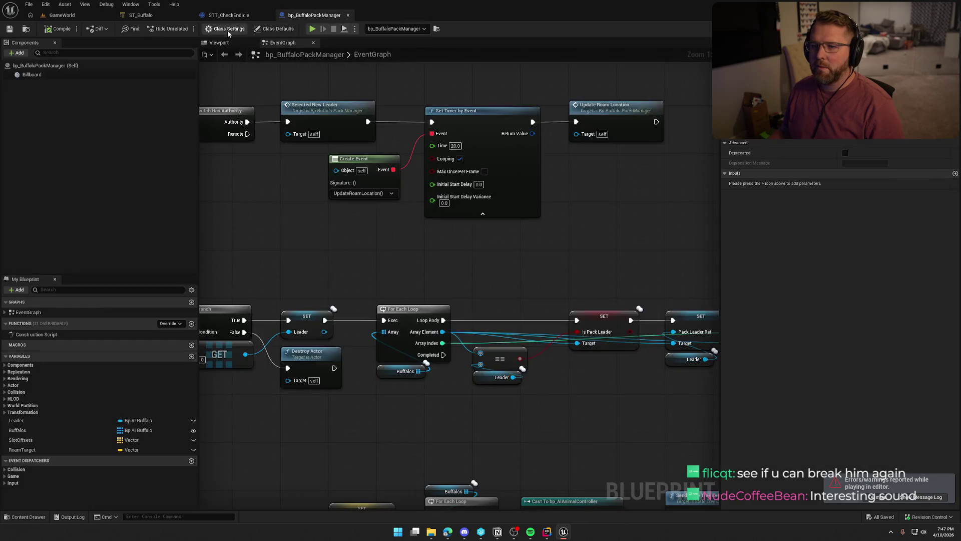
left_click(82, 16)
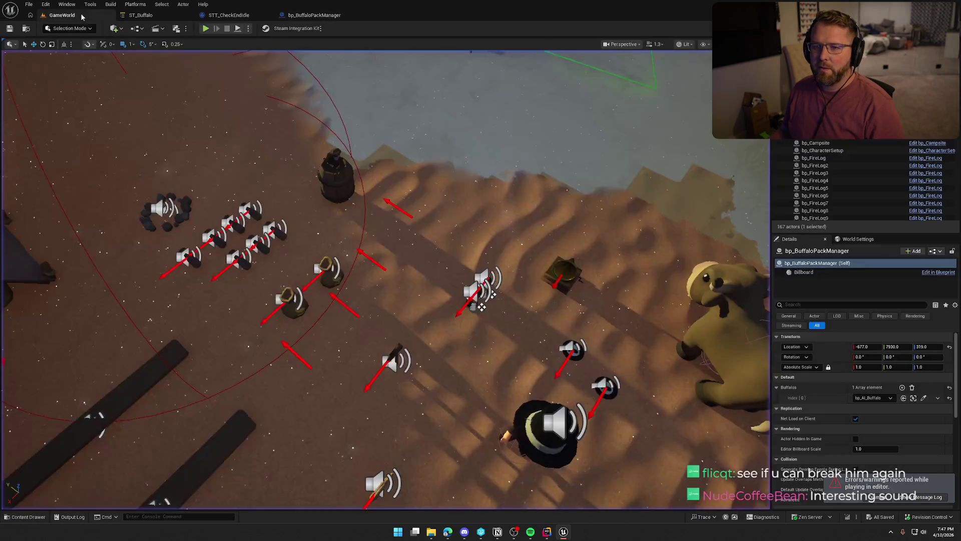
left_click(206, 28)
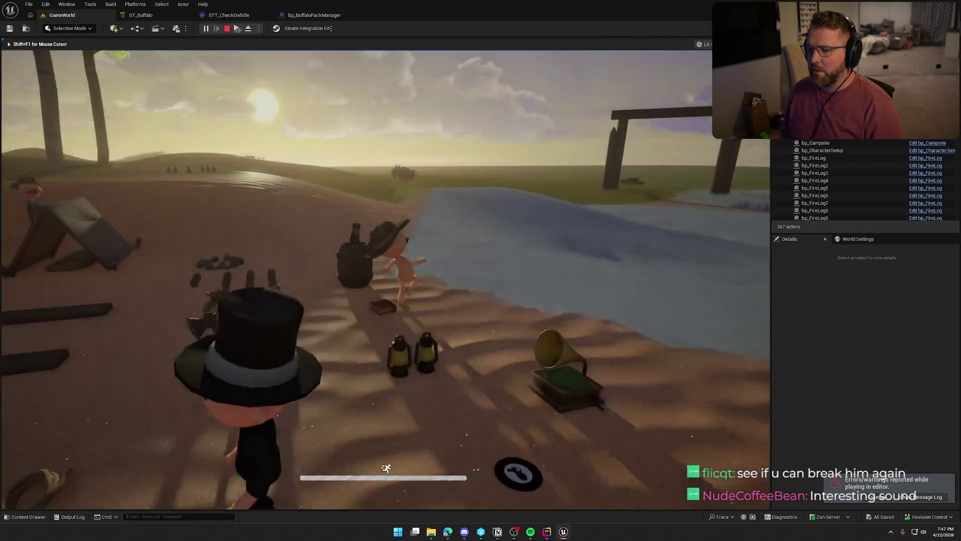
Run the character from the beach up the ridge, past the buffalo toward the trading post
key("w")
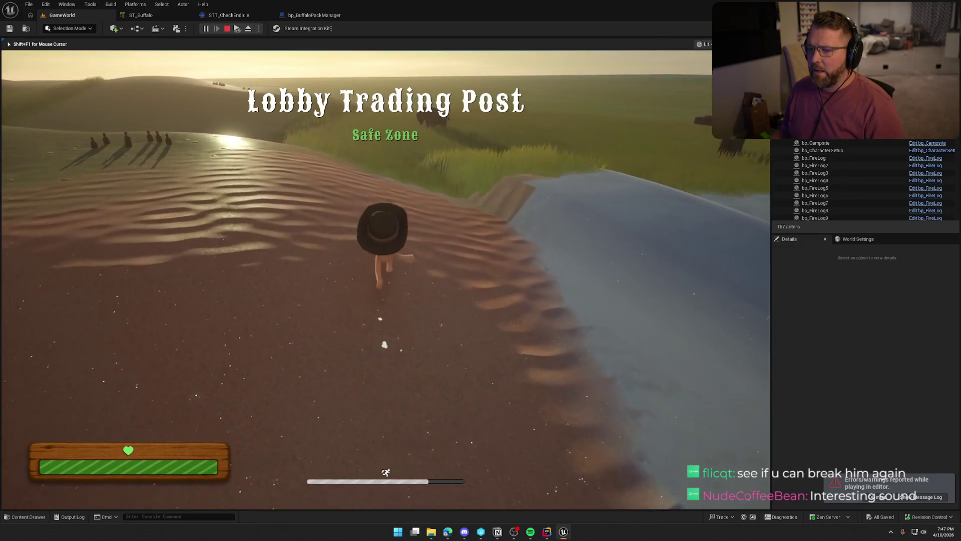
key("w")
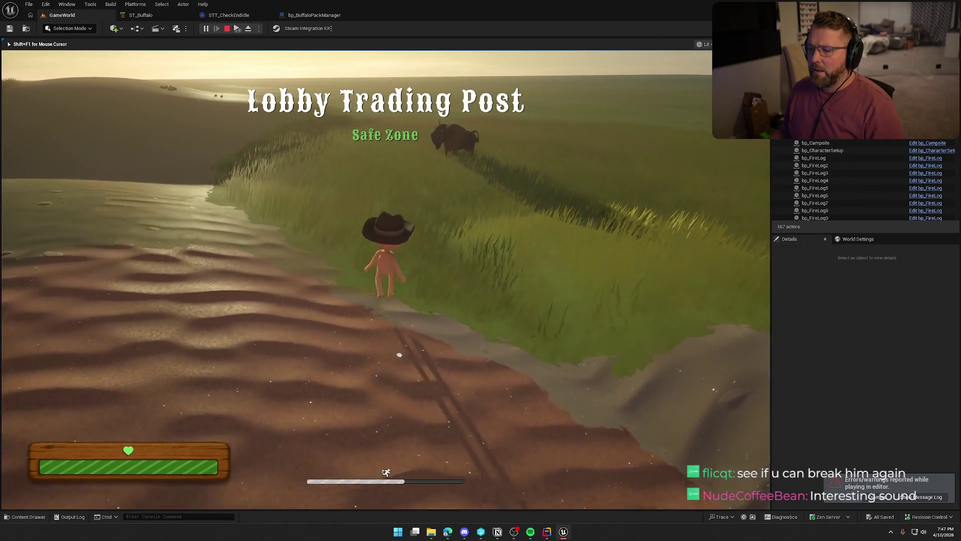
key("w")
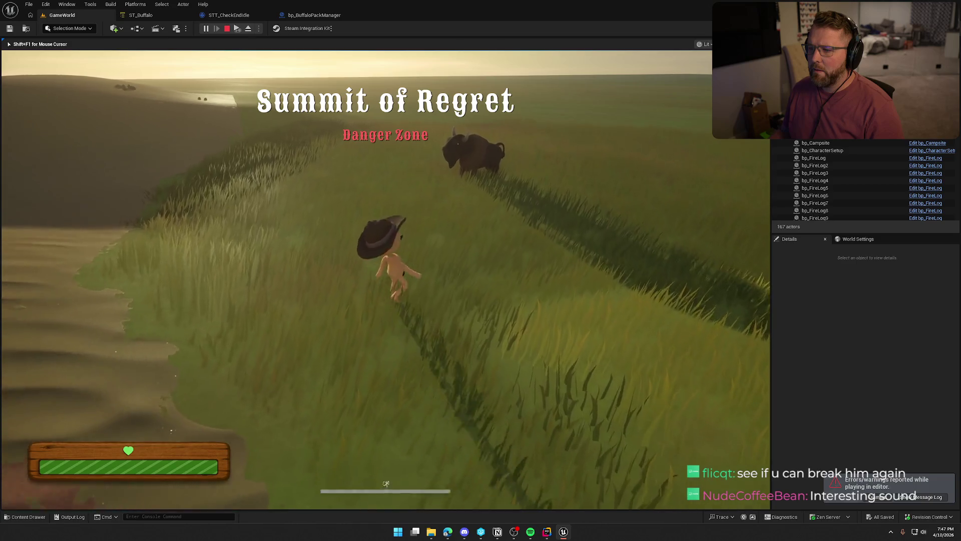
key("shift")
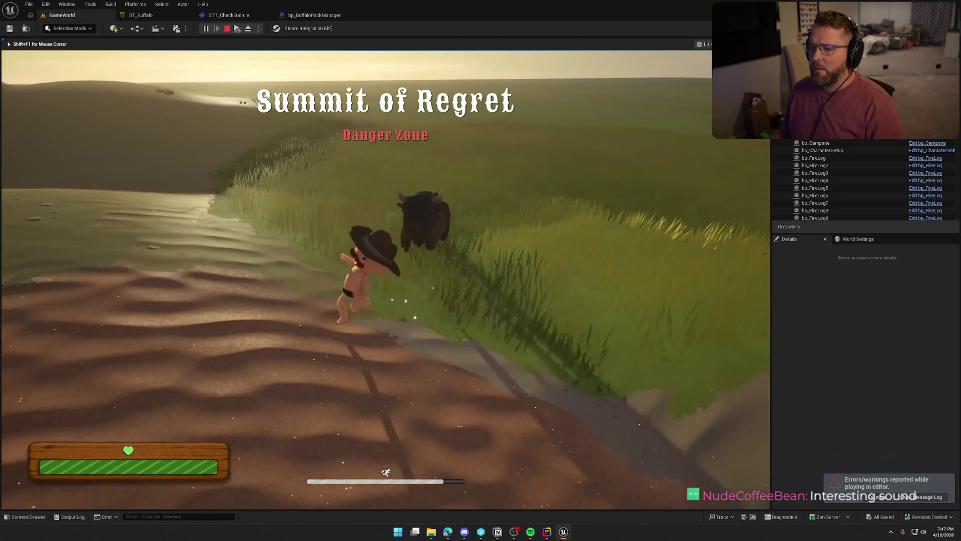
key("w")
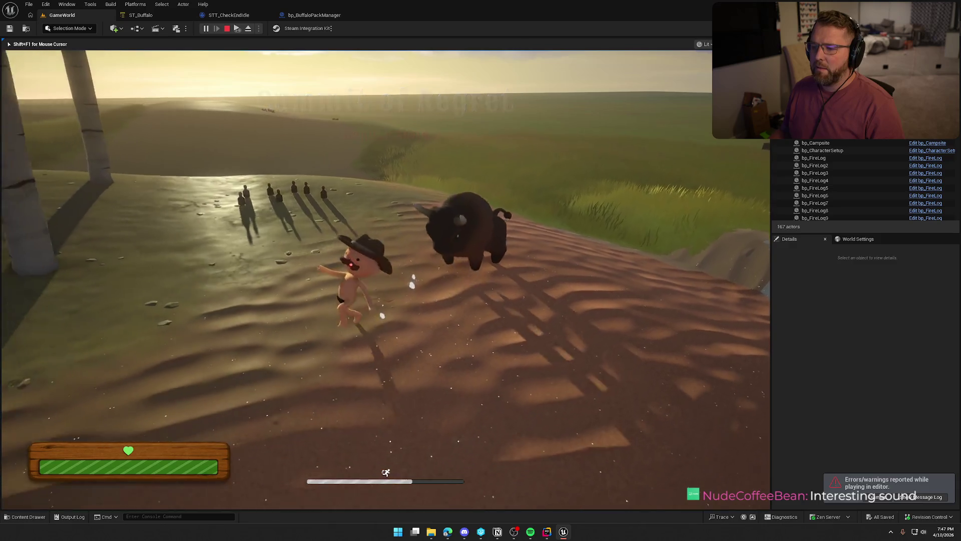
key("w")
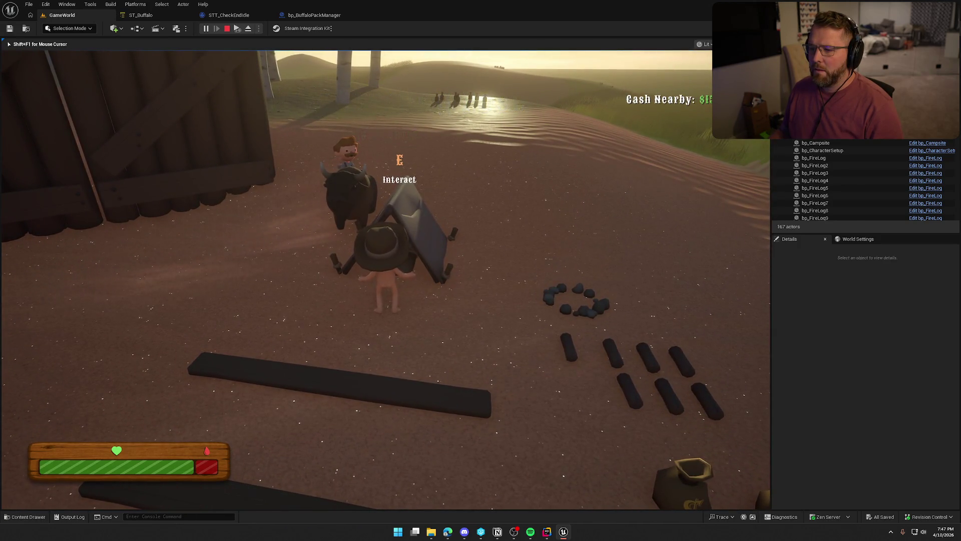
Sprint around the tent toward the river and wagon, leave the tent, then stop and return to ST_Buffalo
key("shift+w")
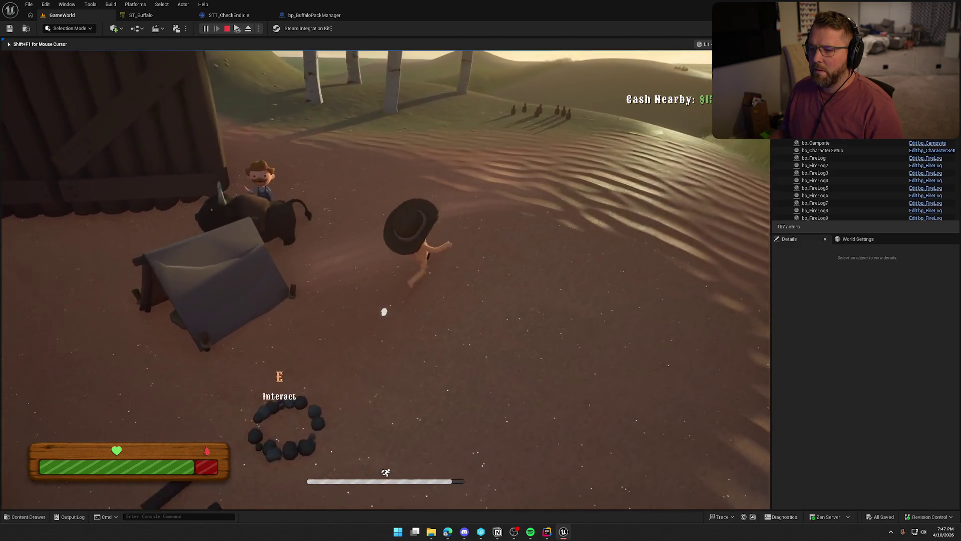
key("shift+w")
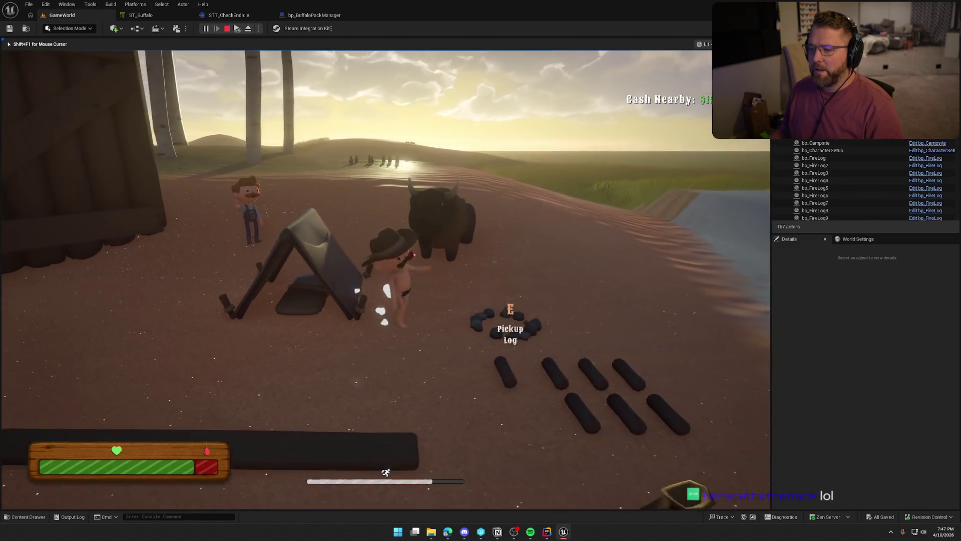
key("shift+w")
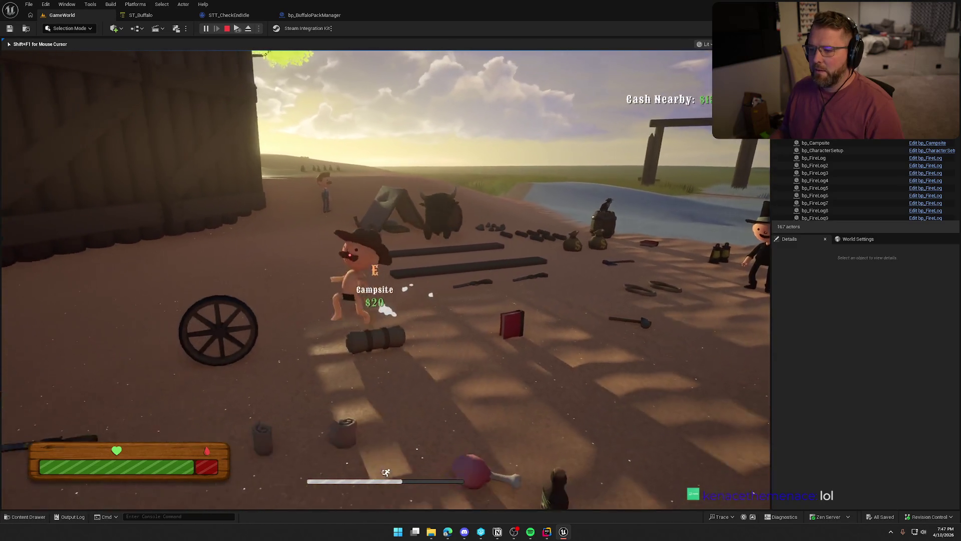
key("shift+w")
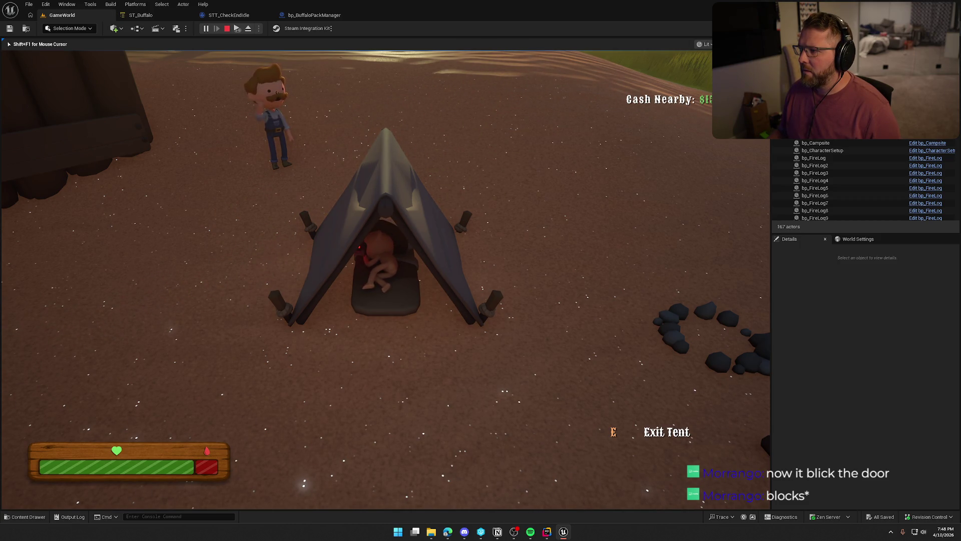
key("e")
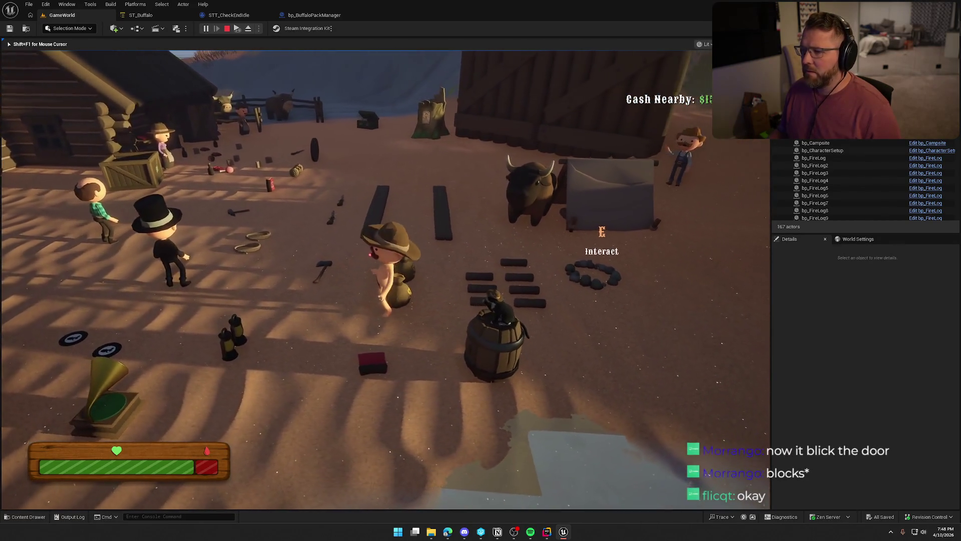
key("Escape")
left_click(167, 17)
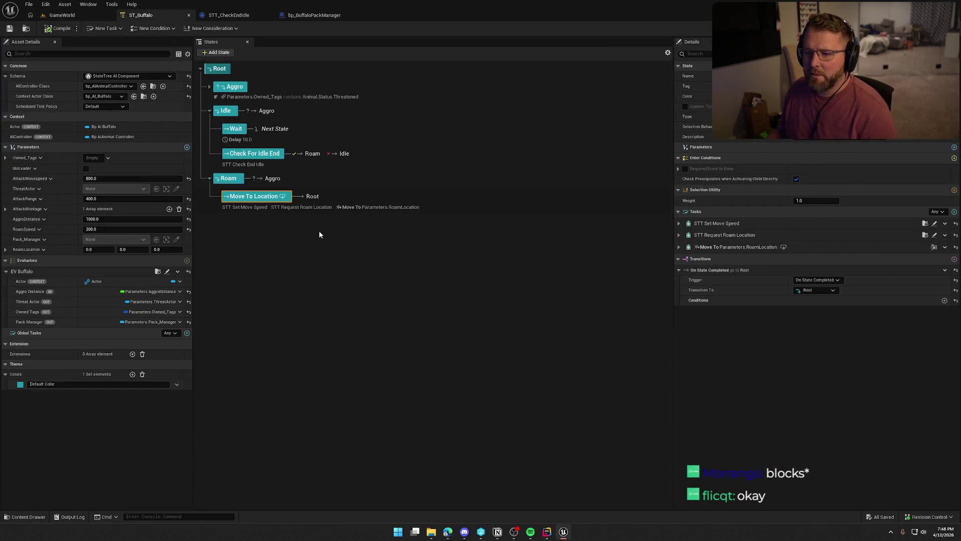
Expand ST_Buffalo's Aggro state and open the EV_Buffalo evaluator blueprint's EventGraph
left_click(210, 86)
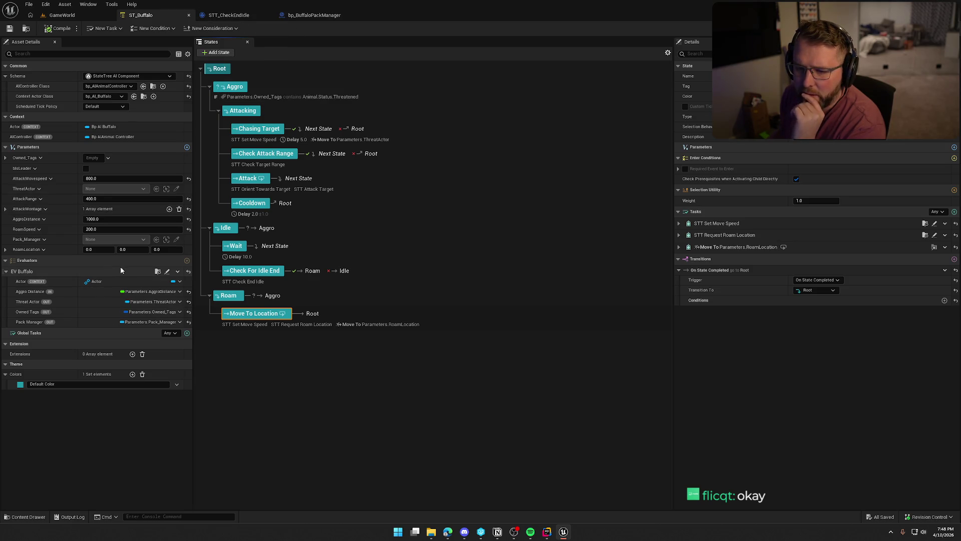
left_click(167, 271)
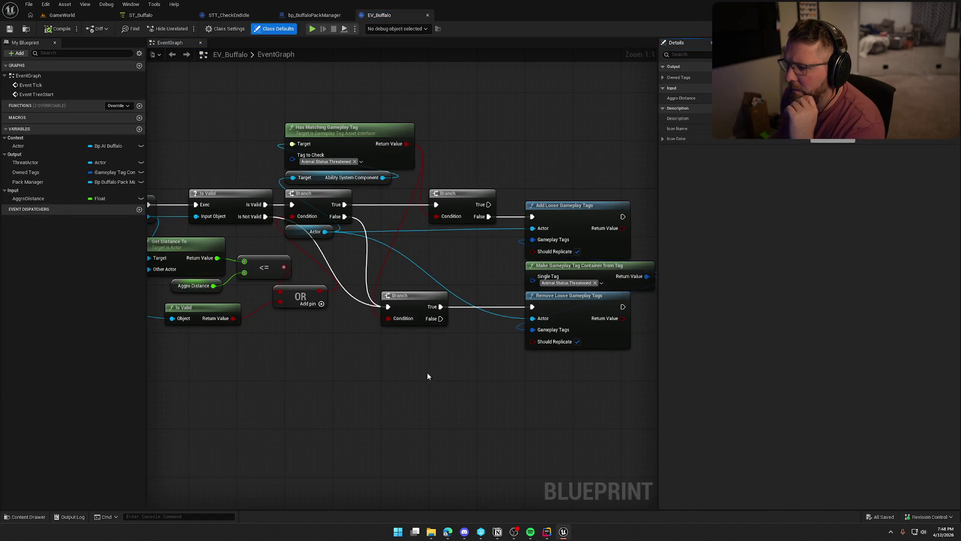
Pan the EV_Buffalo EventGraph to review the Event Tick, threat checks and Add/Remove Loose Gameplay Tags nodes
left_click_drag(474, 368, 401, 306)
mouse_move(474, 161)
left_mouse_down()
mouse_move(608, 167)
mouse_move(619, 176)
mouse_move(779, 175)
left_mouse_up()
left_click_drag(420, 386, 547, 362)
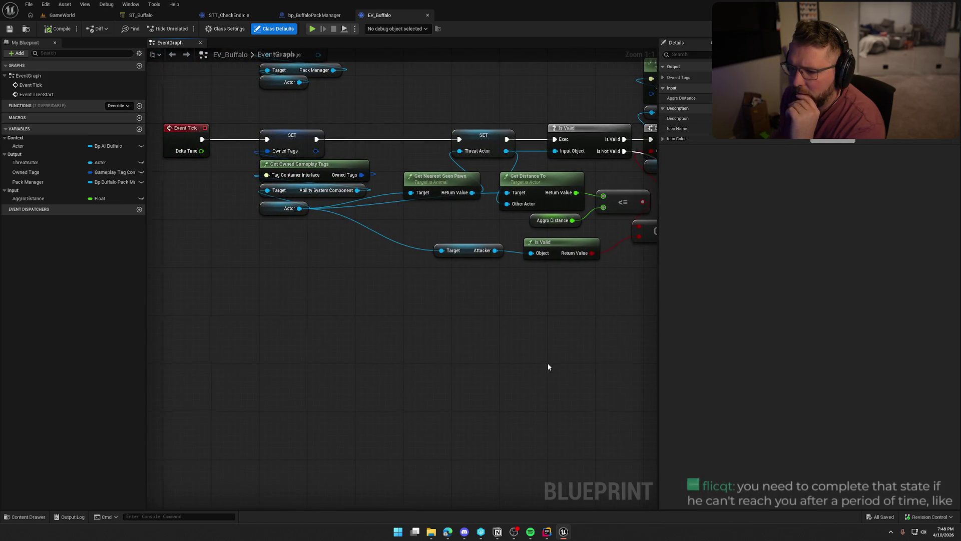
left_click_drag(475, 156, 295, 180)
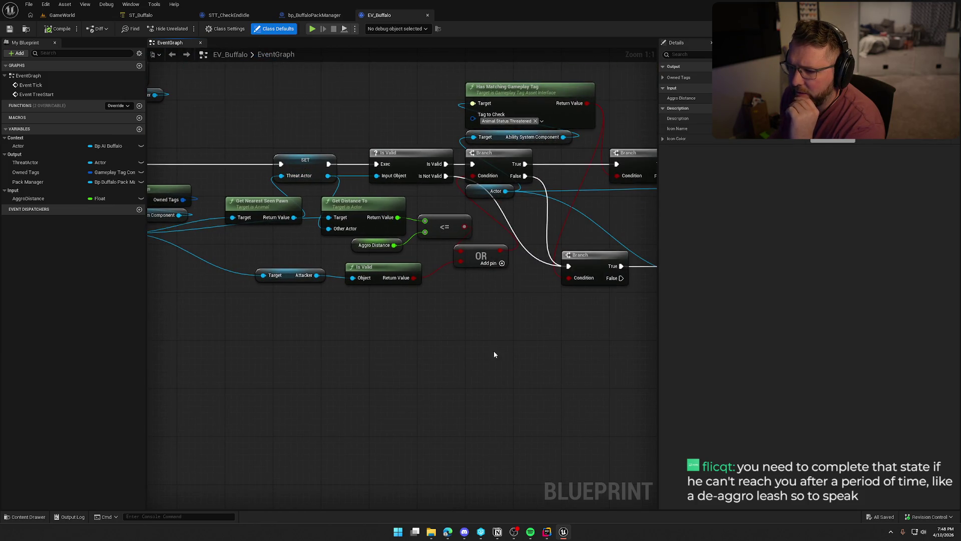
left_click_drag(494, 354, 301, 341)
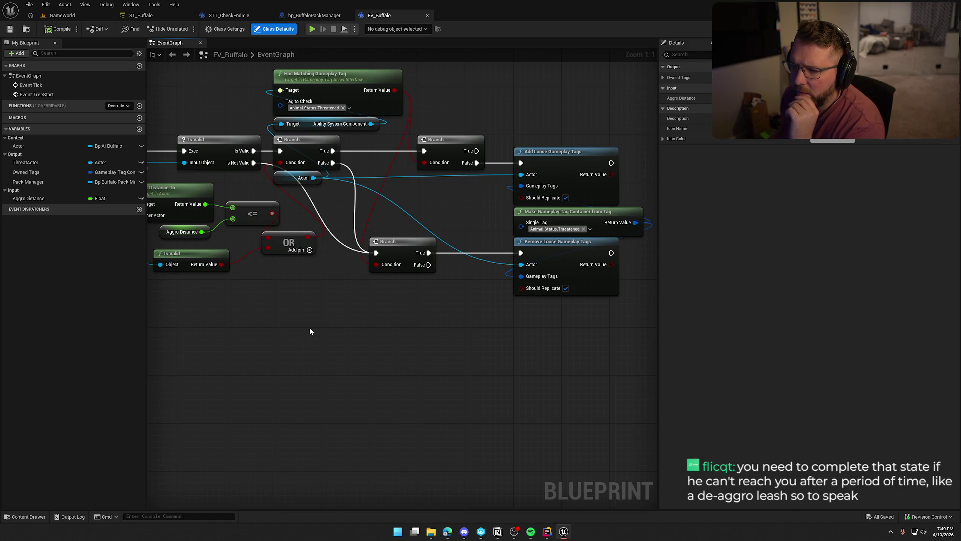
mouse_move(309, 331)
left_mouse_down()
mouse_move(479, 324)
mouse_move(376, 346)
left_mouse_up()
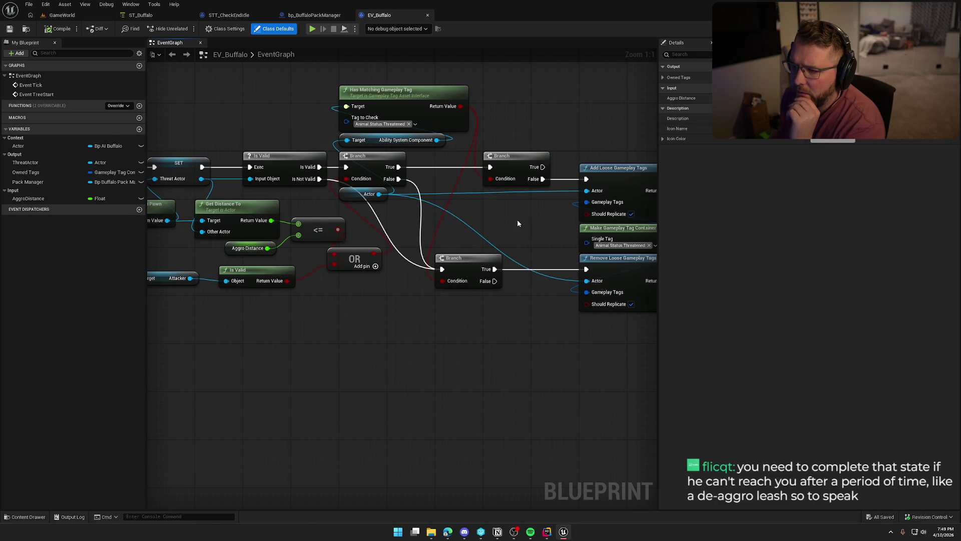
left_click_drag(517, 219, 431, 211)
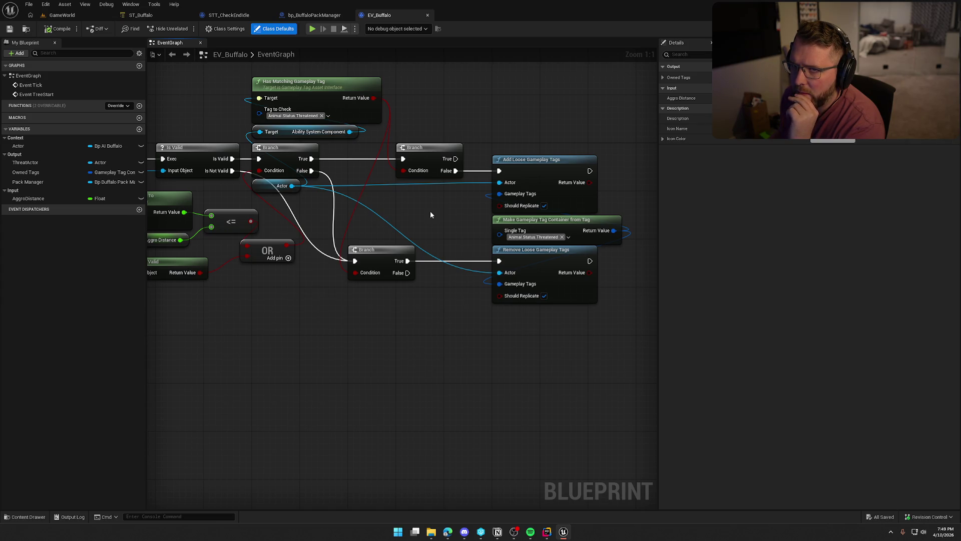
Glance at bp_BuffaloPackManager and STT_CheckEndIdle, then return to the ST_Buffalo StateTree
left_click(315, 15)
left_click(229, 15)
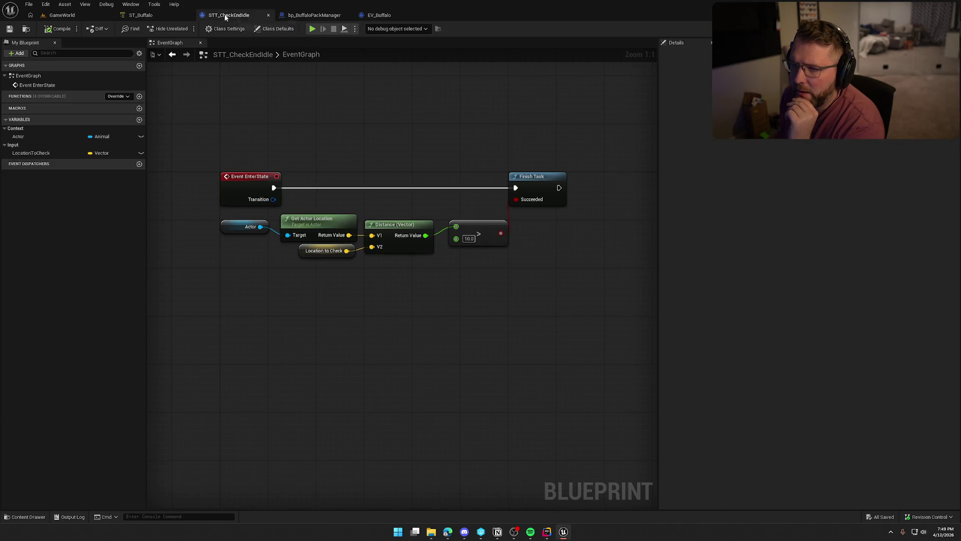
left_click(138, 16)
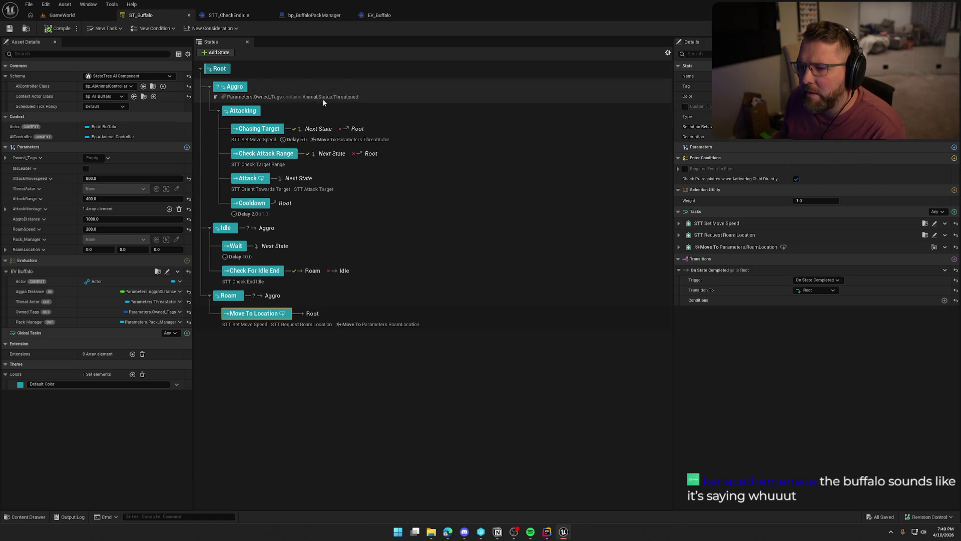
Move the EV_Buffalo tab next to ST_Buffalo and inspect the SET Threat Actor node
left_click(379, 16)
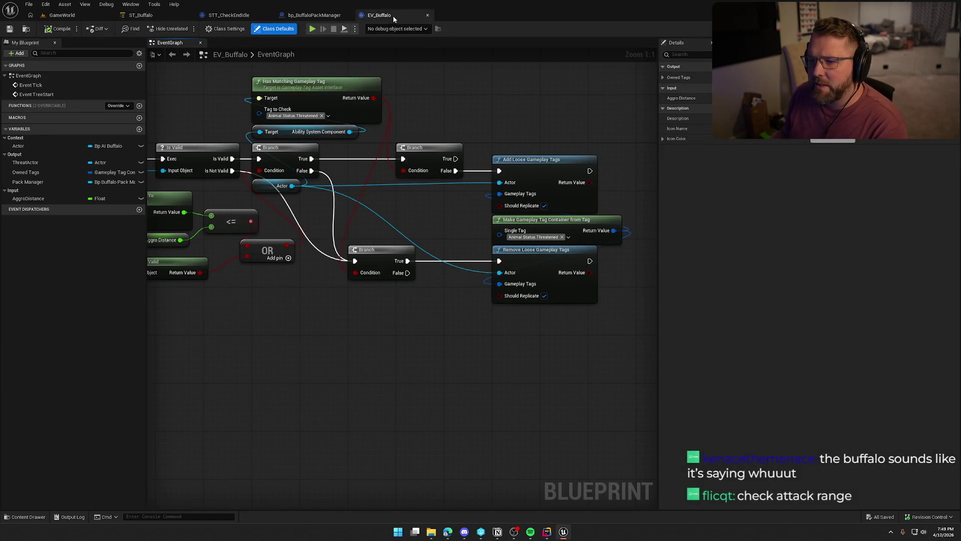
left_click_drag(393, 16, 225, 15)
left_click_drag(488, 236, 801, 222)
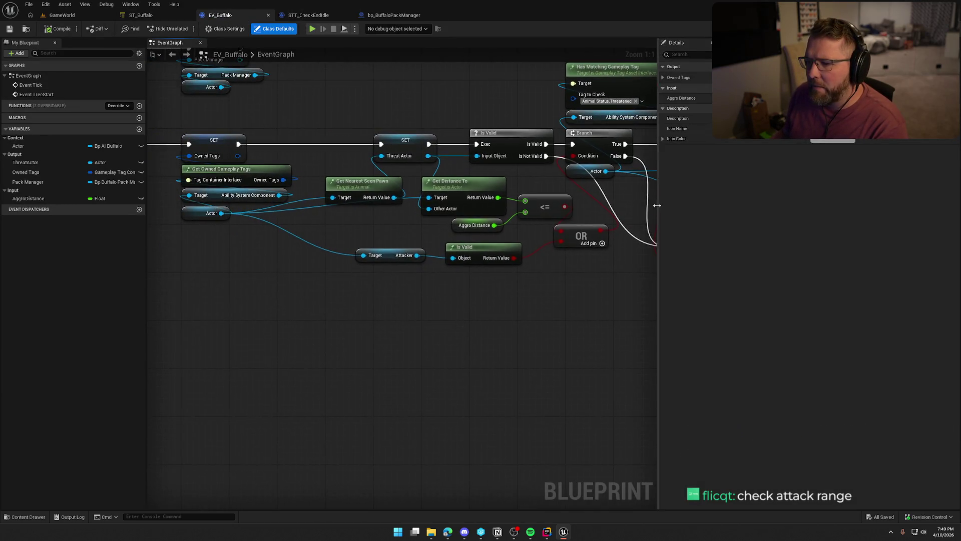
left_click(403, 141)
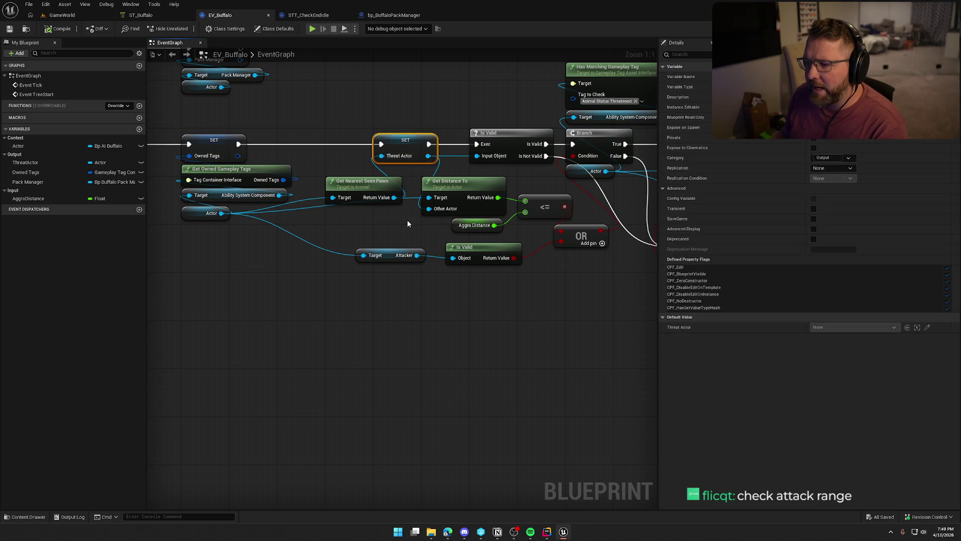
left_click(375, 224)
Pan back over the Add/Remove Loose Gameplay Tags nodes, then return to ST_Buffalo
left_click_drag(376, 97, 249, 116)
mouse_move(181, 169)
left_mouse_down()
mouse_move(238, 249)
mouse_move(281, 241)
left_mouse_up()
left_click(350, 104)
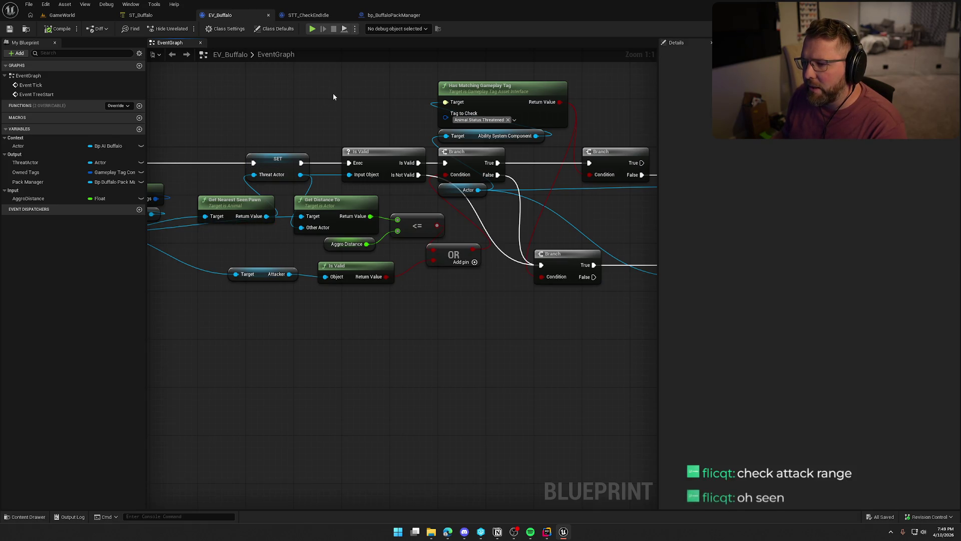
mouse_move(370, 97)
left_mouse_down()
mouse_move(215, 100)
mouse_move(234, 103)
left_mouse_up()
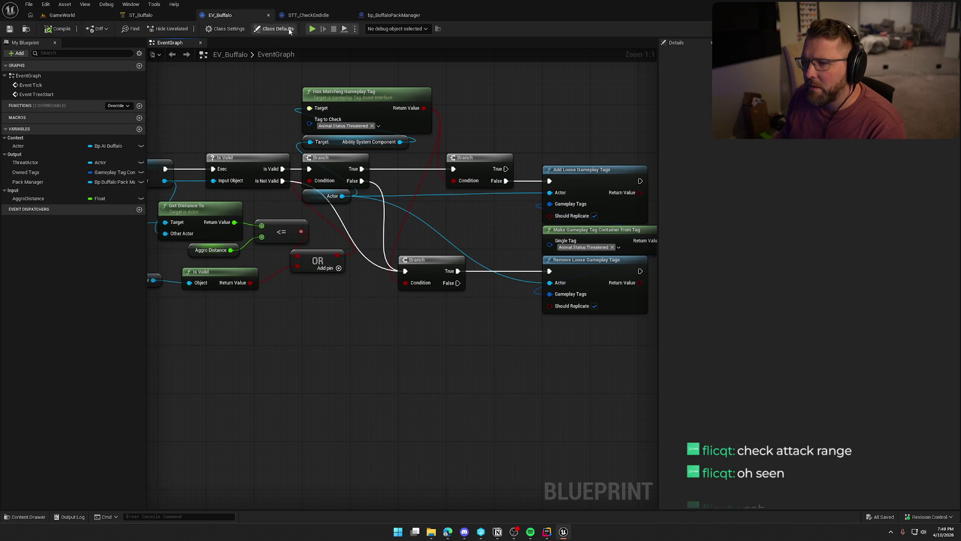
left_click(145, 16)
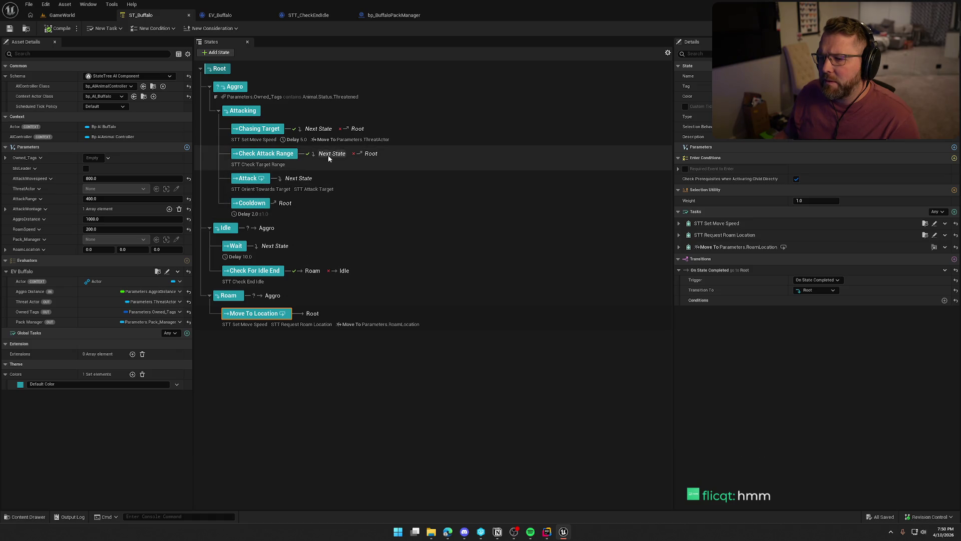
Review Check Attack Range's Check Target Range task and success transition, then bring JetBrains Rider forward
left_click(388, 154)
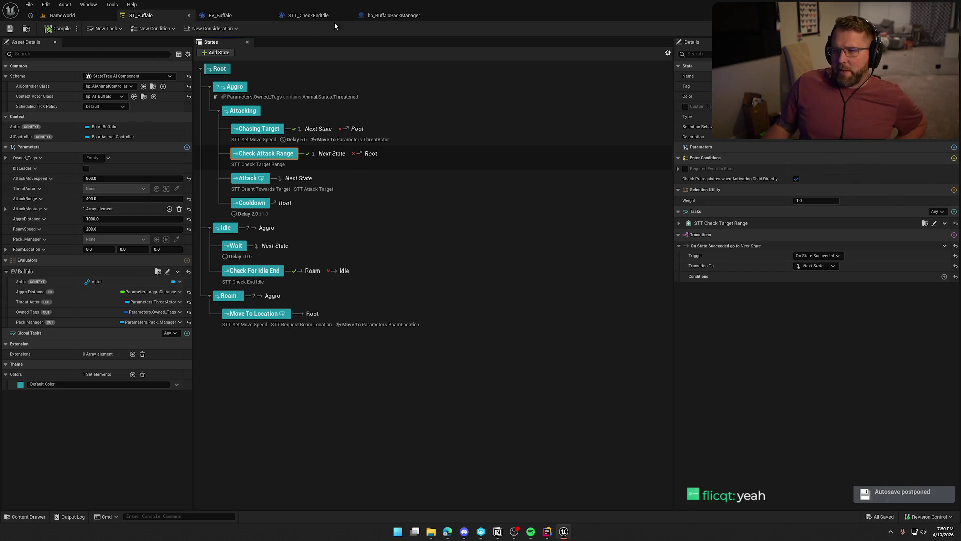
left_click(547, 531)
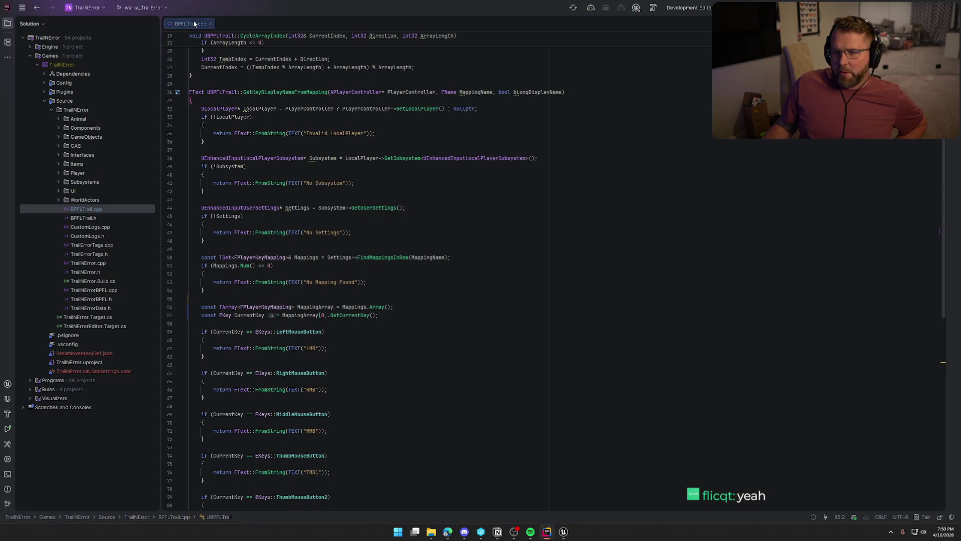
Close BPFLTrail.cpp and open Animal.cpp from the Animal source folder in Rider
left_click(210, 24)
left_click(58, 119)
double_click(91, 129)
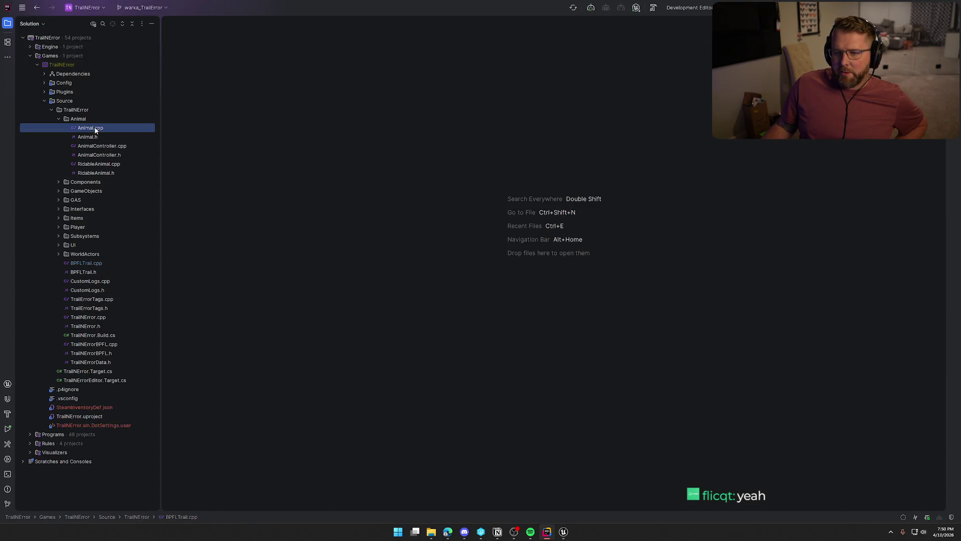
Read Animal.cpp through to its end, then return to ST_Buffalo with nothing selected
scroll(596, 294, "down", 5)
scroll(596, 295, "down", 15)
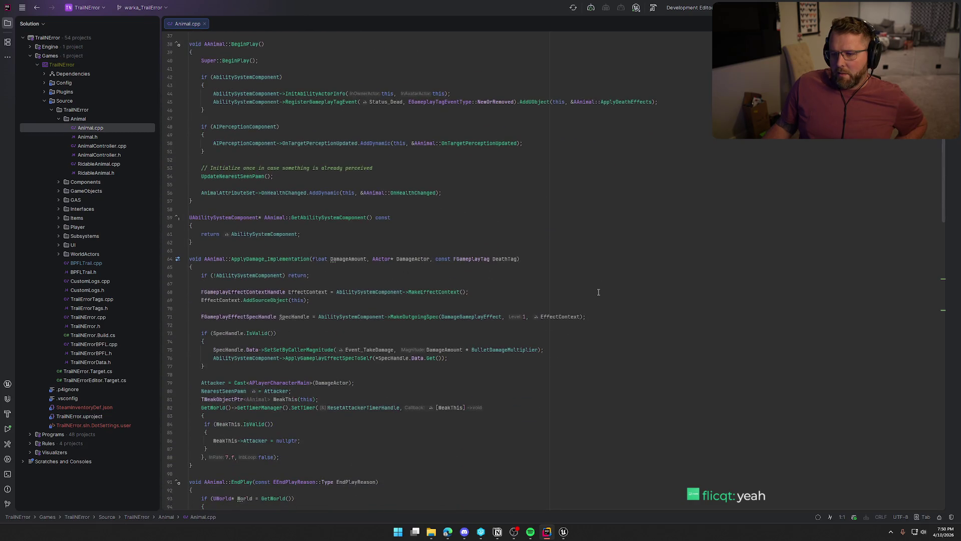
scroll(599, 290, "down", 15)
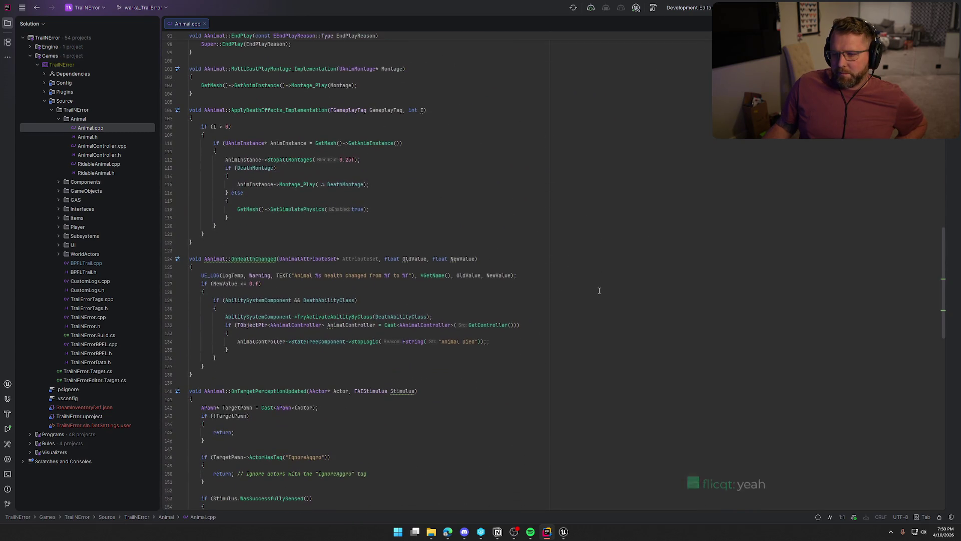
scroll(599, 290, "down", 10)
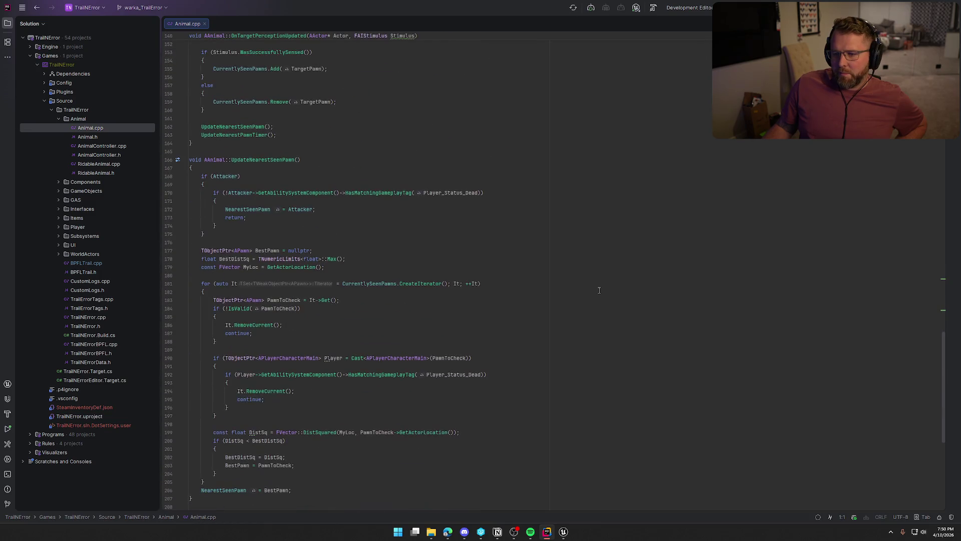
scroll(579, 286, "down", 5)
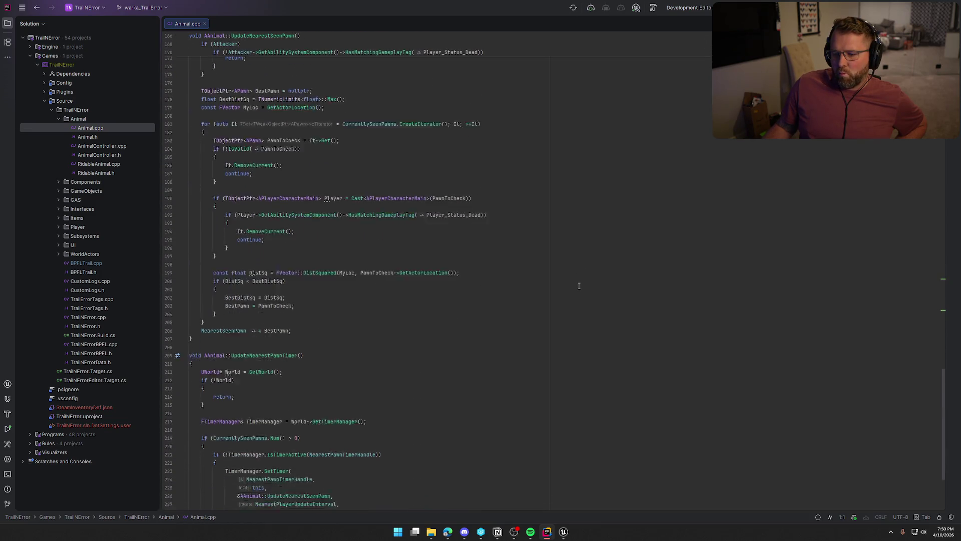
left_click(563, 536)
left_click(338, 383)
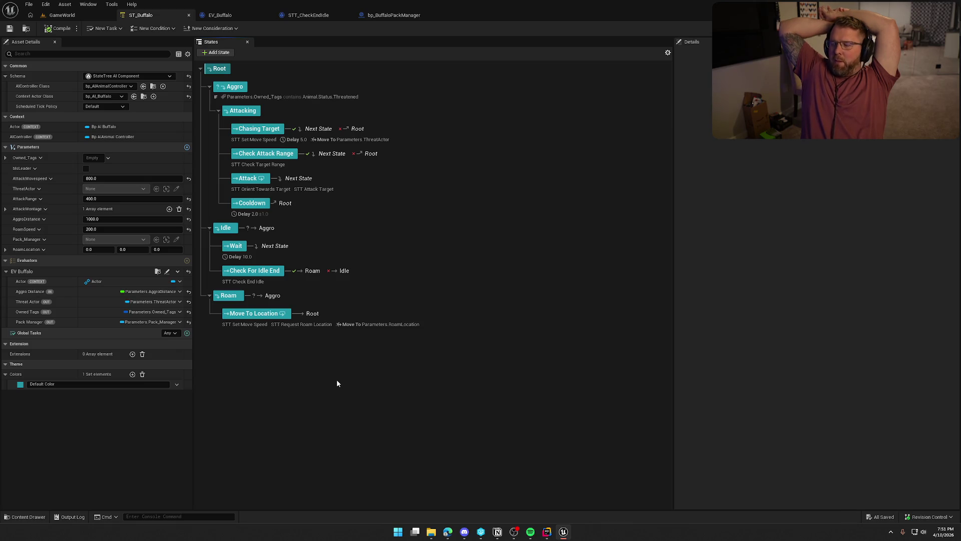
Move the GameWorld camera to the tent, start a Play session, and bring up the gameplay debugger
left_click(71, 15)
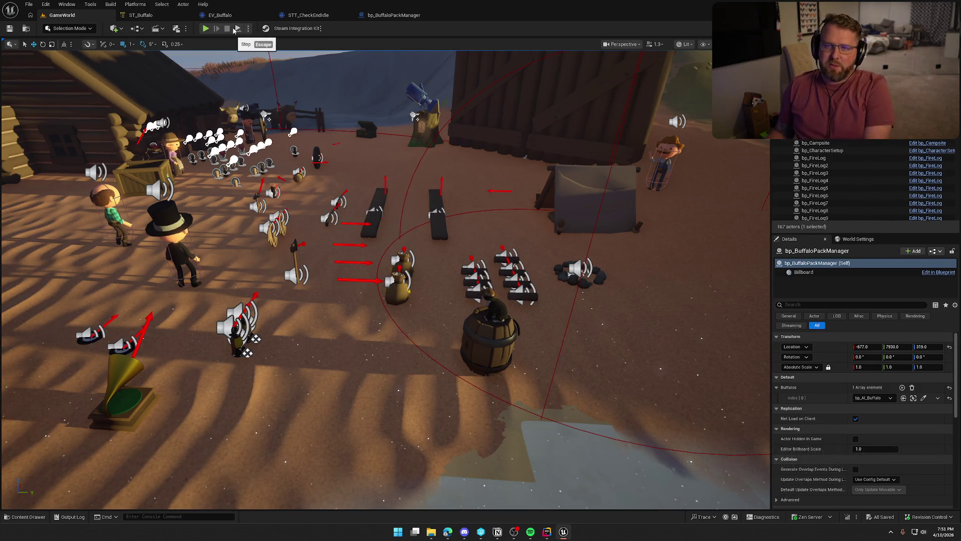
mouse_move(384, 156)
left_mouse_down()
mouse_move(416, 130)
mouse_move(405, 116)
mouse_move(406, 145)
left_mouse_up()
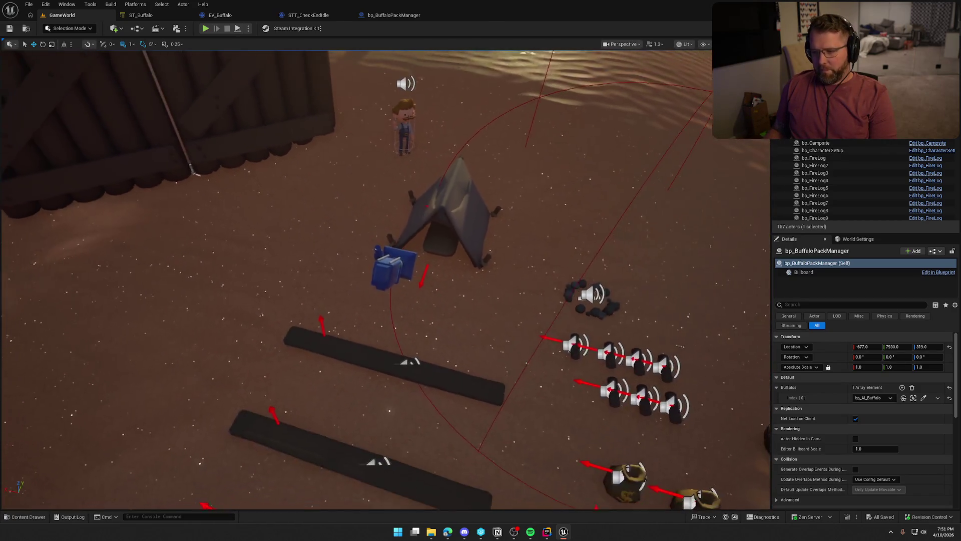
left_click(205, 29)
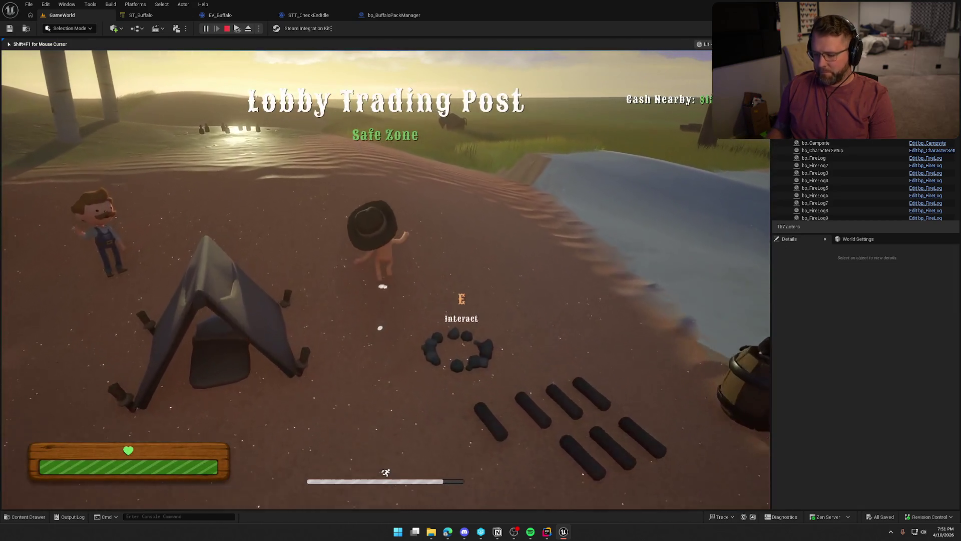
key("apostrophe")
Show the Perception debug category, hide Abilities, and walk the character toward the buffalo
key("w")
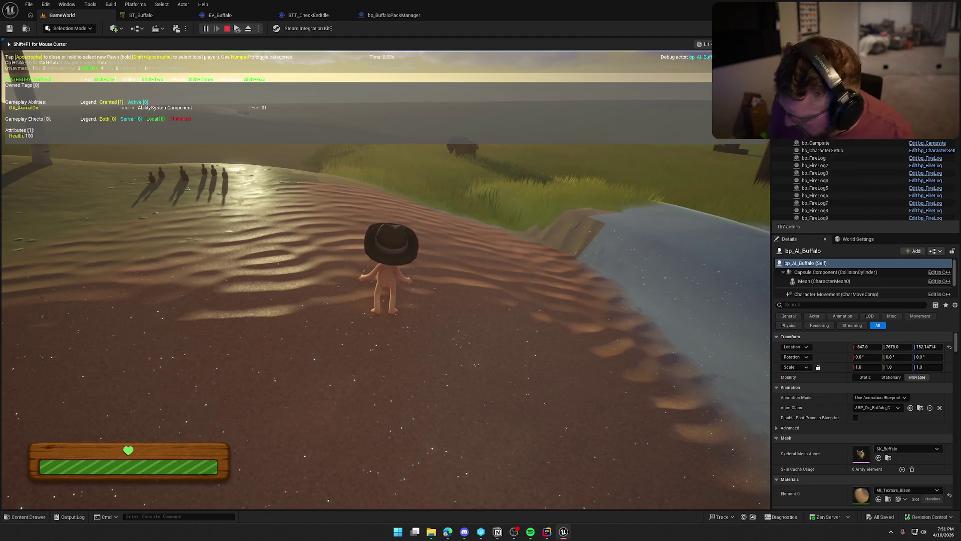
key("KP_5")
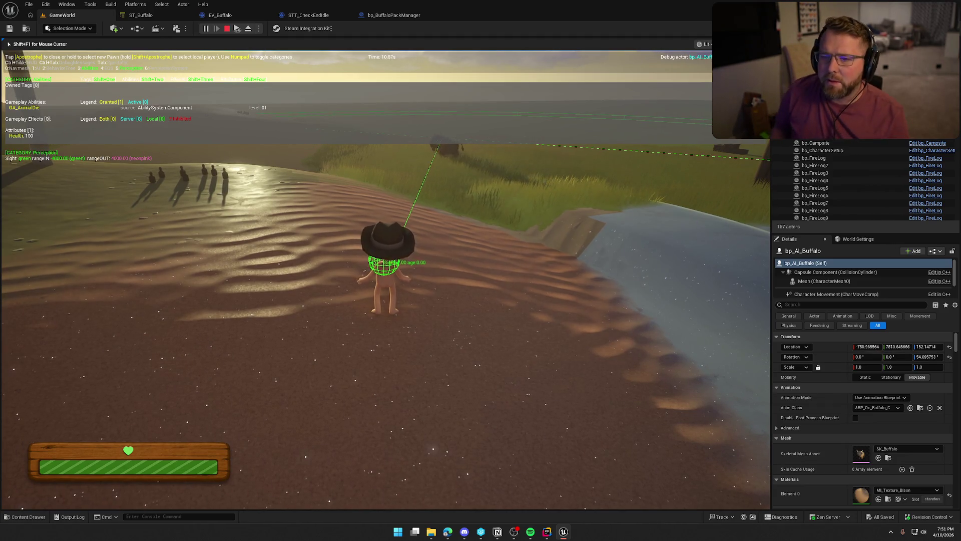
key("KP_3")
key("w")
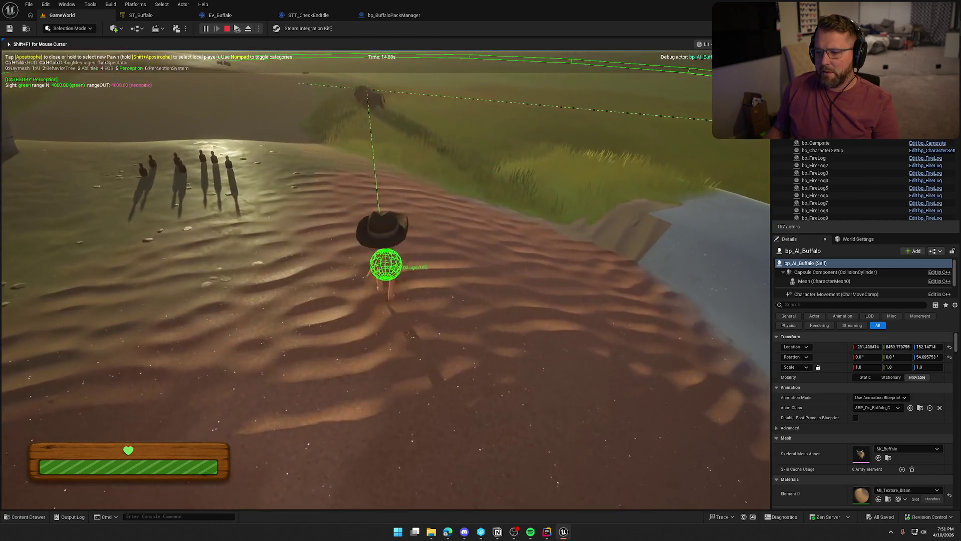
key("shift")
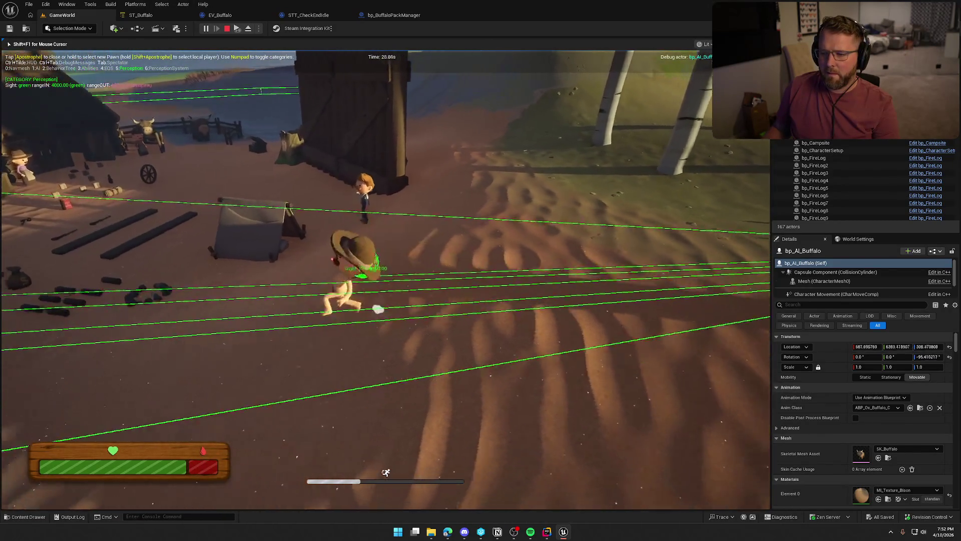
Enter and leave the tent, run to the water's edge, then stop play and return to ST_Buffalo
key("e")
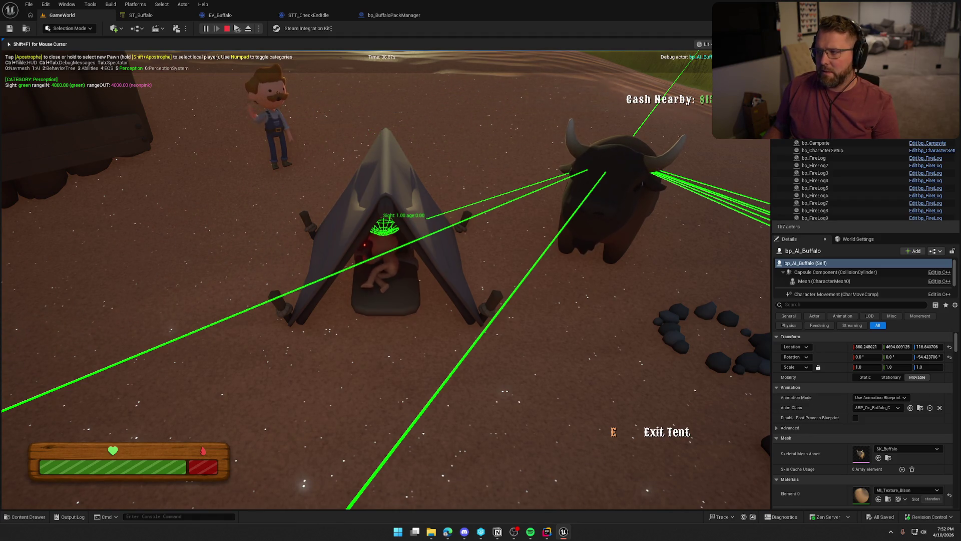
key("e")
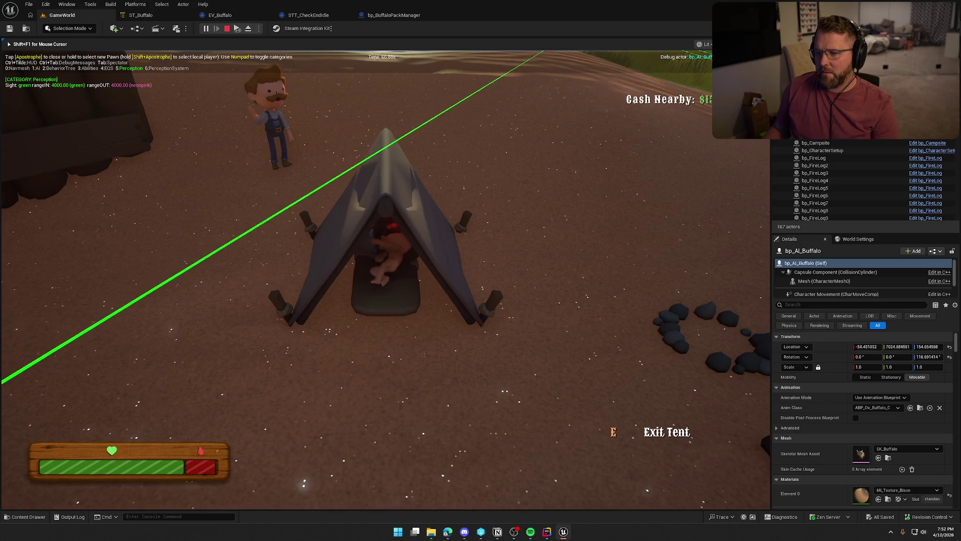
key("e")
key("shift+w")
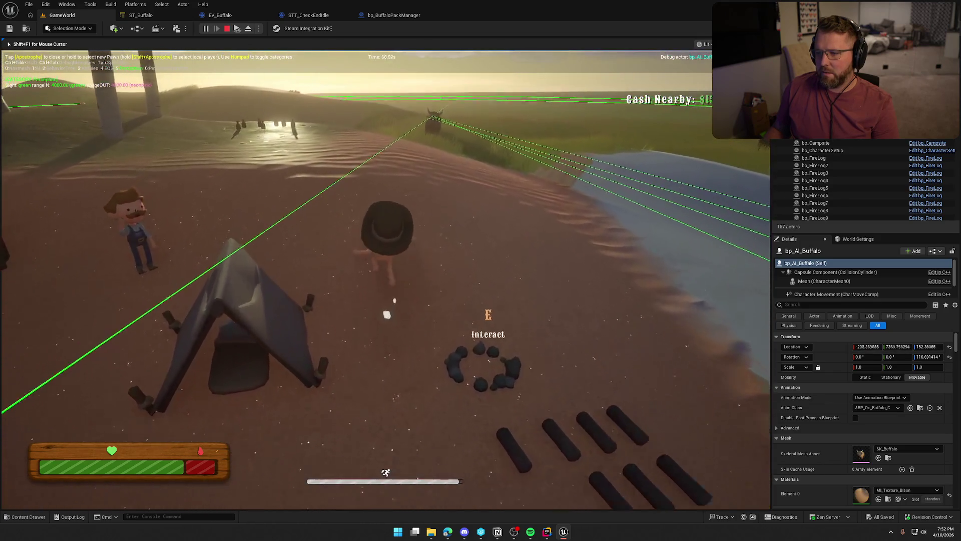
key("w")
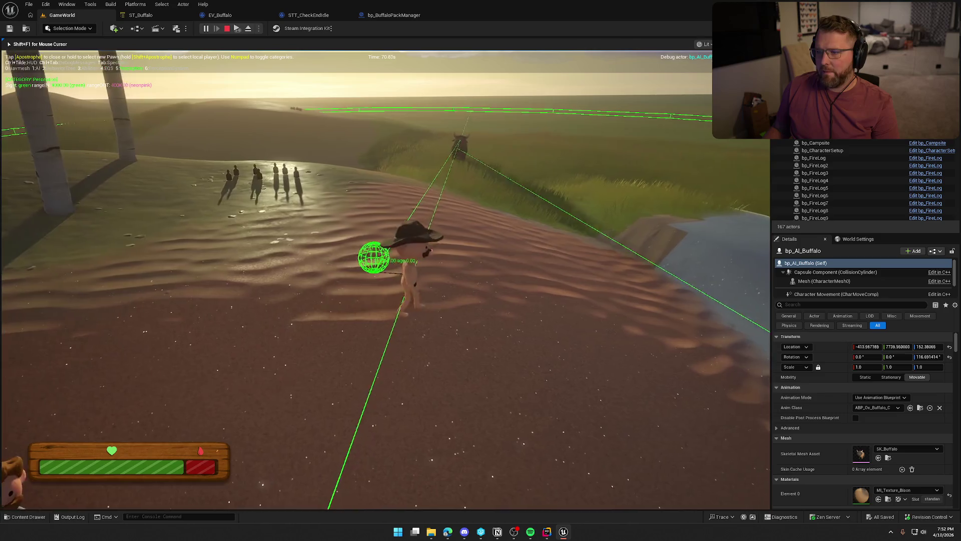
key("w")
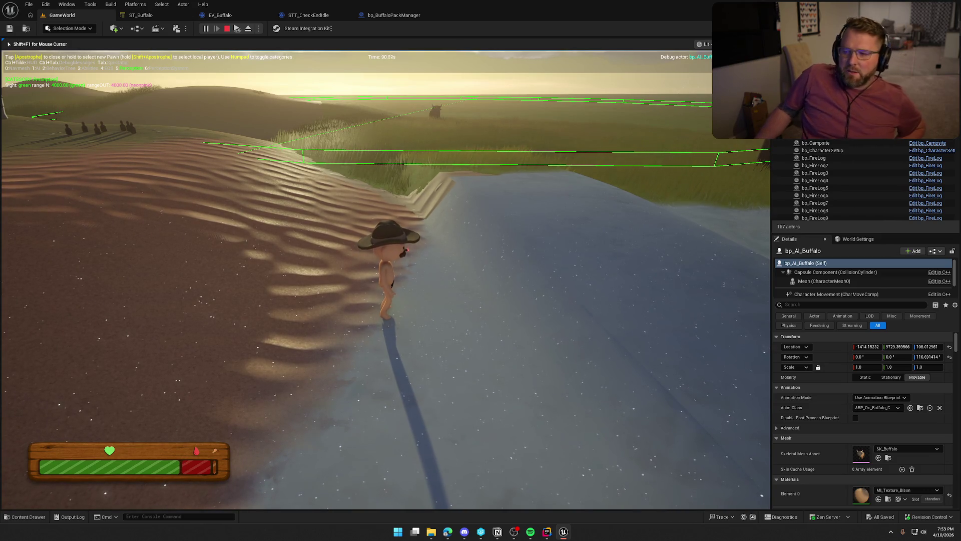
key("Escape")
left_click(141, 15)
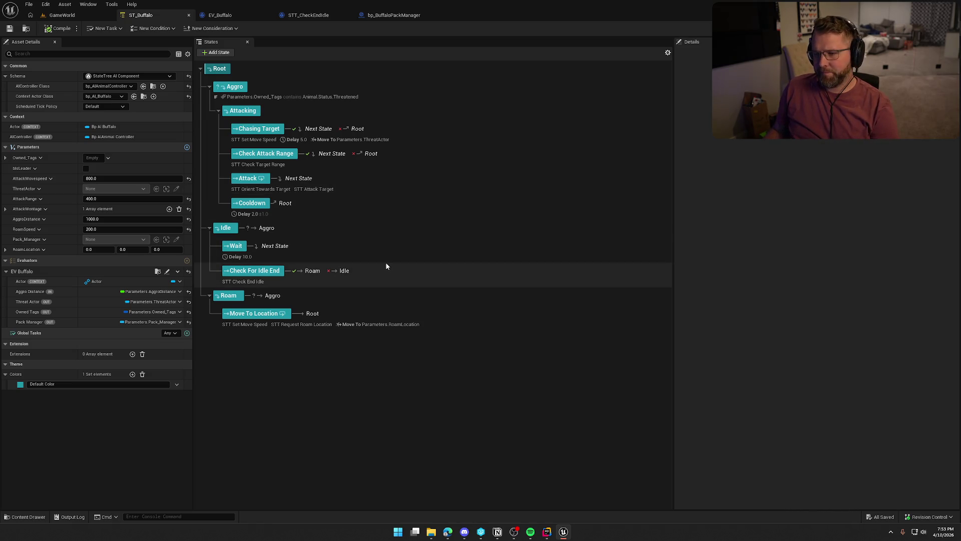
Review the Chasing Target state's Move To task settings, then switch to the EV_Buffalo graph
left_click(411, 130)
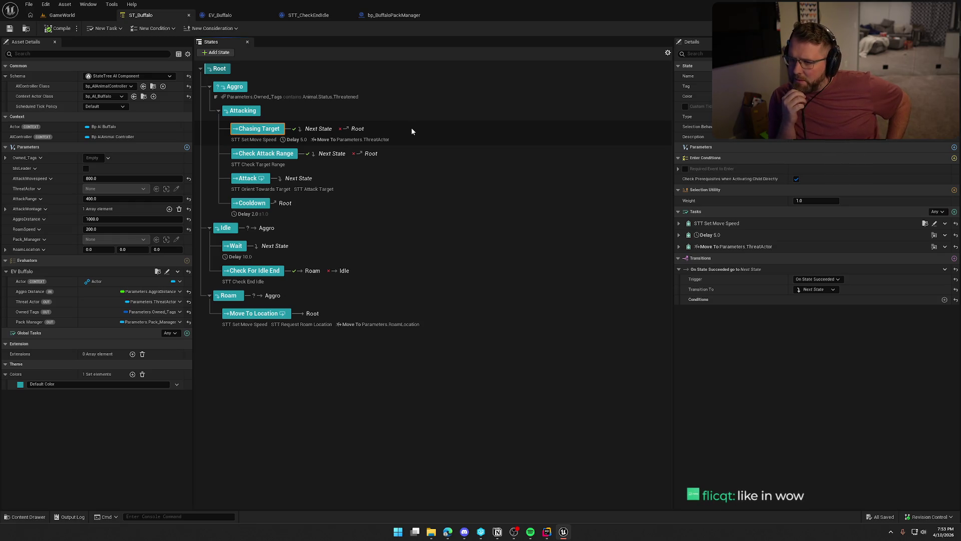
left_click(331, 140)
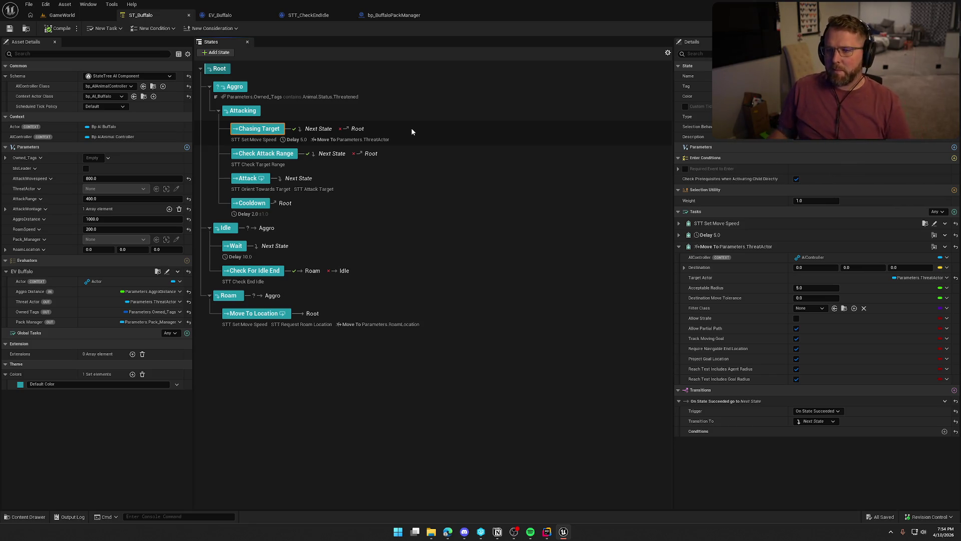
left_click(231, 15)
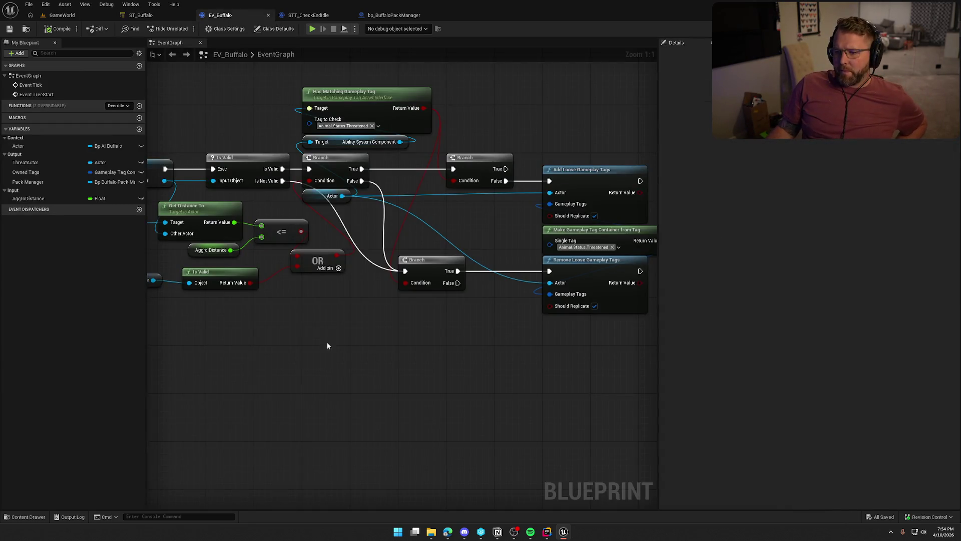
scroll(391, 352, "down", 4)
mouse_move(560, 334)
left_mouse_down()
mouse_move(193, 209)
mouse_move(156, 208)
left_mouse_up()
scroll(179, 262, "up", 4)
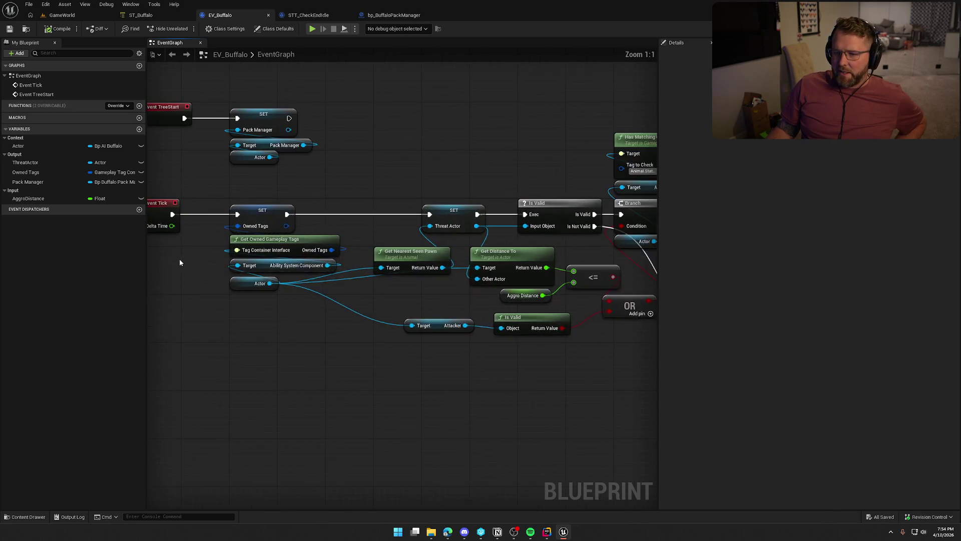
left_click_drag(399, 246, 57, 238)
left_click_drag(439, 254, 384, 190)
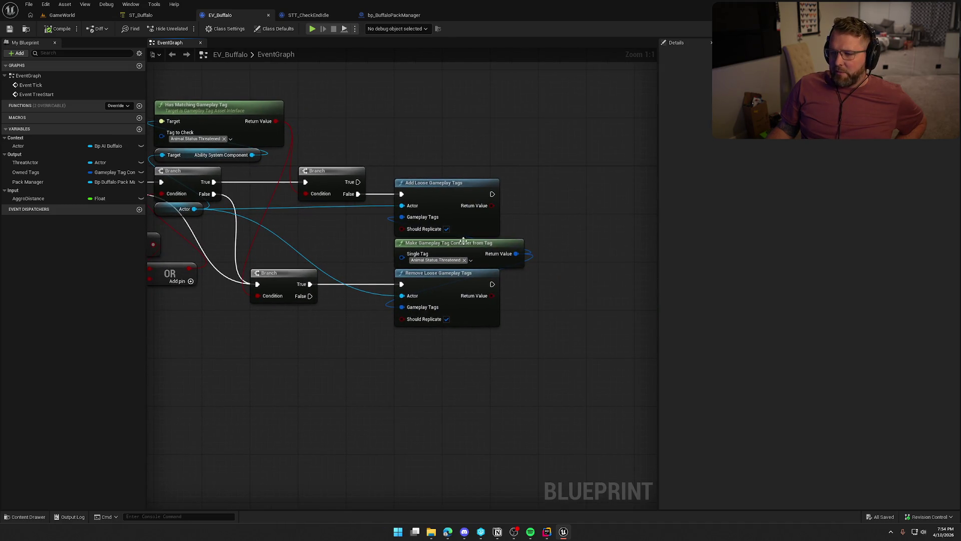
left_click_drag(344, 357, 454, 328)
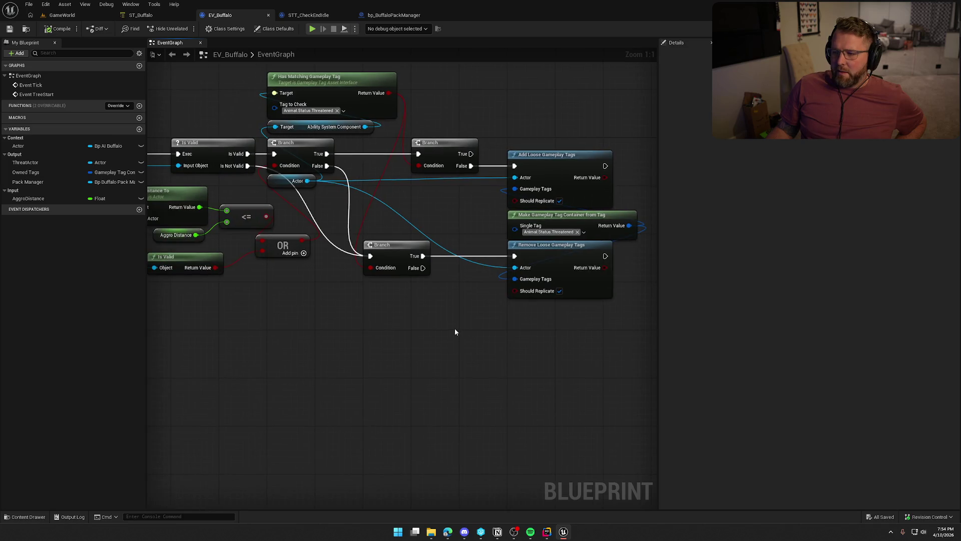
scroll(453, 328, "down", 1)
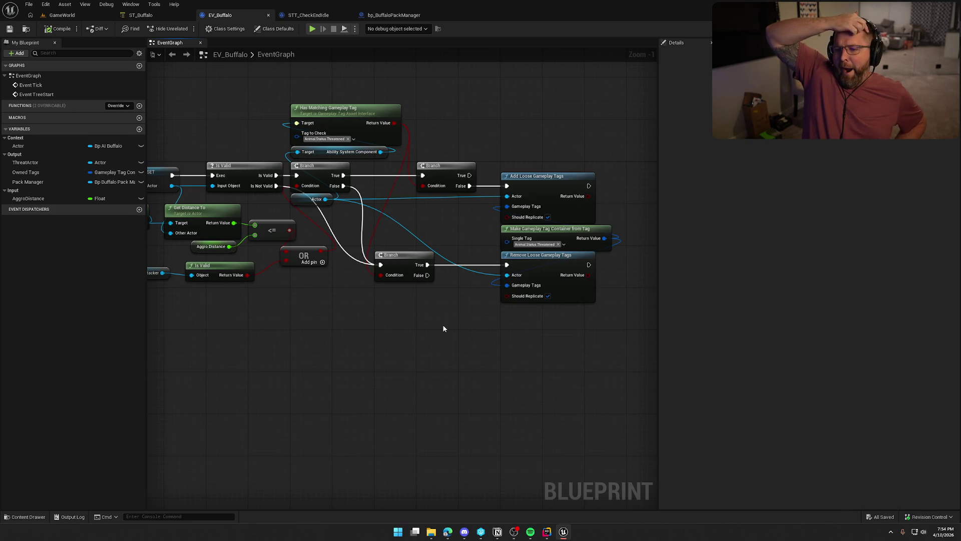
mouse_move(445, 328)
left_mouse_down()
mouse_move(438, 311)
mouse_move(482, 323)
left_mouse_up()
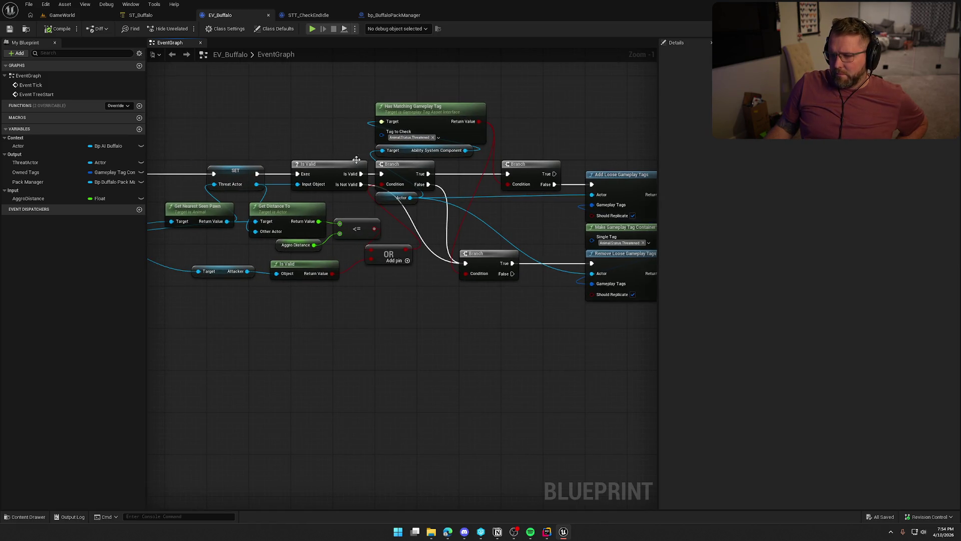
mouse_move(330, 308)
left_mouse_down()
mouse_move(368, 311)
mouse_move(224, 261)
left_mouse_up()
scroll(363, 311, "up", 1)
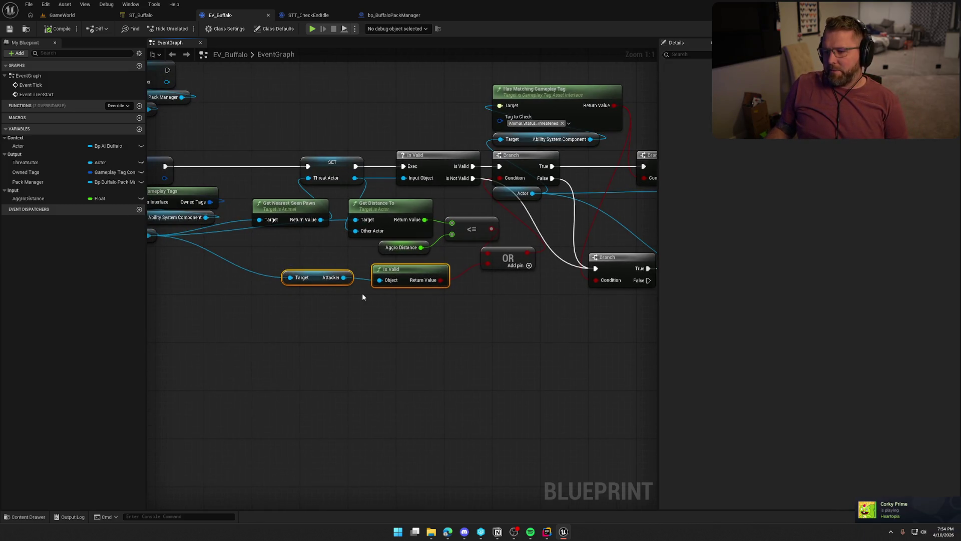
mouse_move(345, 307)
left_mouse_down()
mouse_move(454, 324)
mouse_move(410, 323)
left_mouse_up()
mouse_move(356, 251)
left_mouse_down()
mouse_move(418, 317)
mouse_move(452, 321)
mouse_move(433, 317)
left_mouse_up()
left_click(434, 317)
left_click_drag(305, 188, 350, 243)
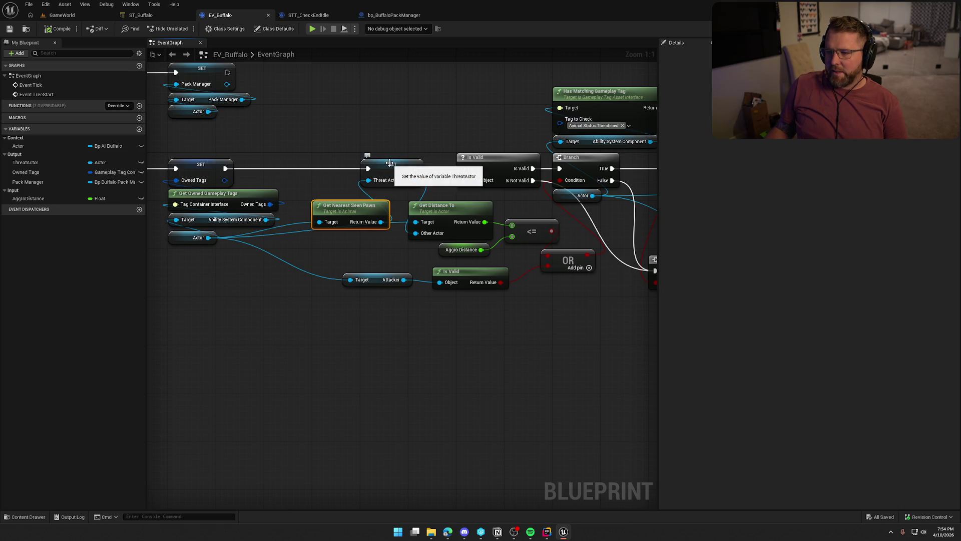
left_click_drag(432, 185, 321, 181)
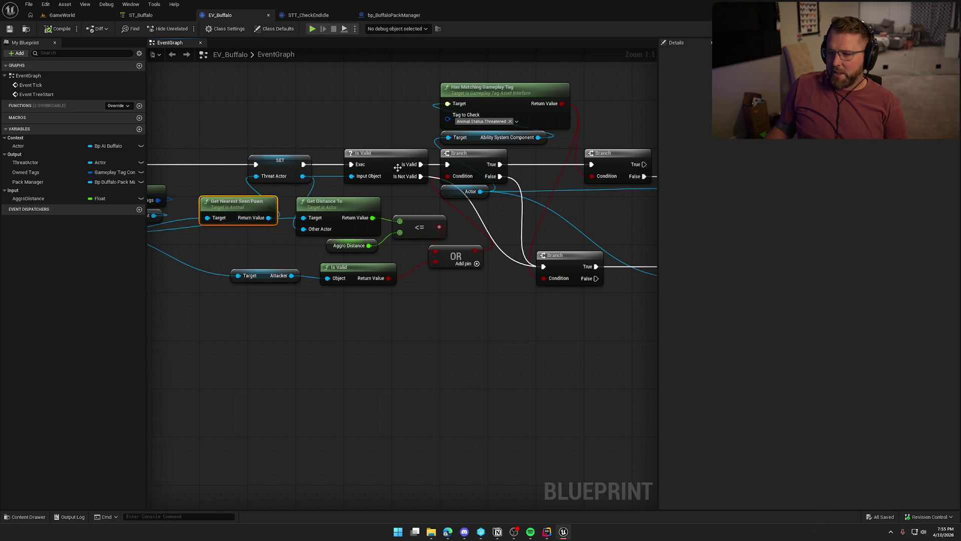
Pan across EV_Buffalo to the Add/Remove Loose Gameplay Tags nodes and zoom out, then return to ST_Buffalo
left_click_drag(464, 163, 424, 167)
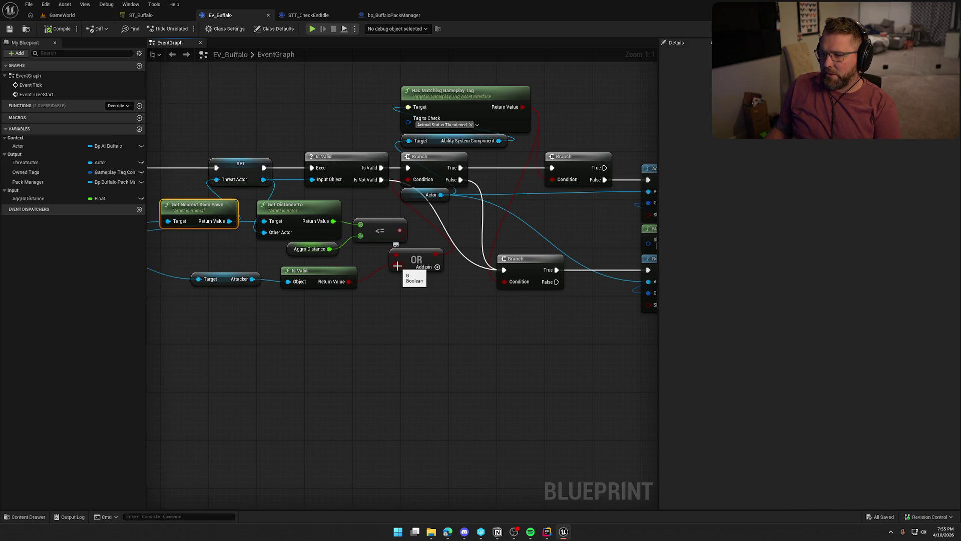
left_click_drag(554, 225, 411, 233)
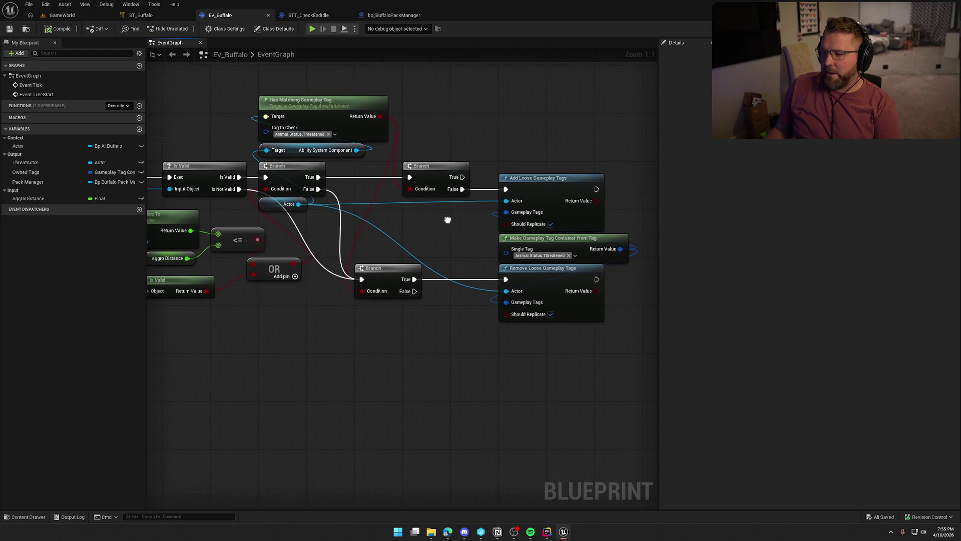
left_click_drag(445, 145, 455, 147)
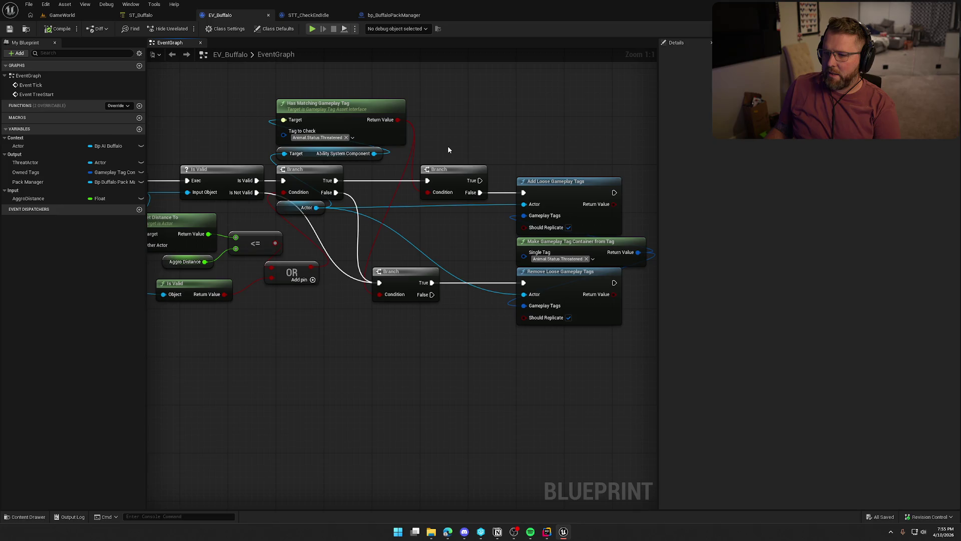
mouse_move(480, 192)
left_mouse_down()
mouse_move(558, 122)
mouse_move(544, 115)
mouse_move(481, 193)
left_mouse_up()
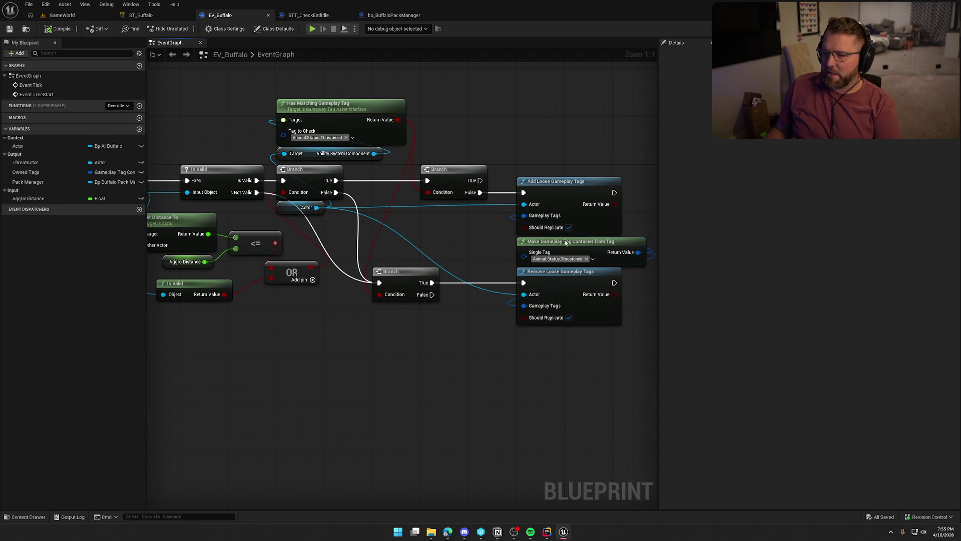
scroll(510, 241, "down", 2)
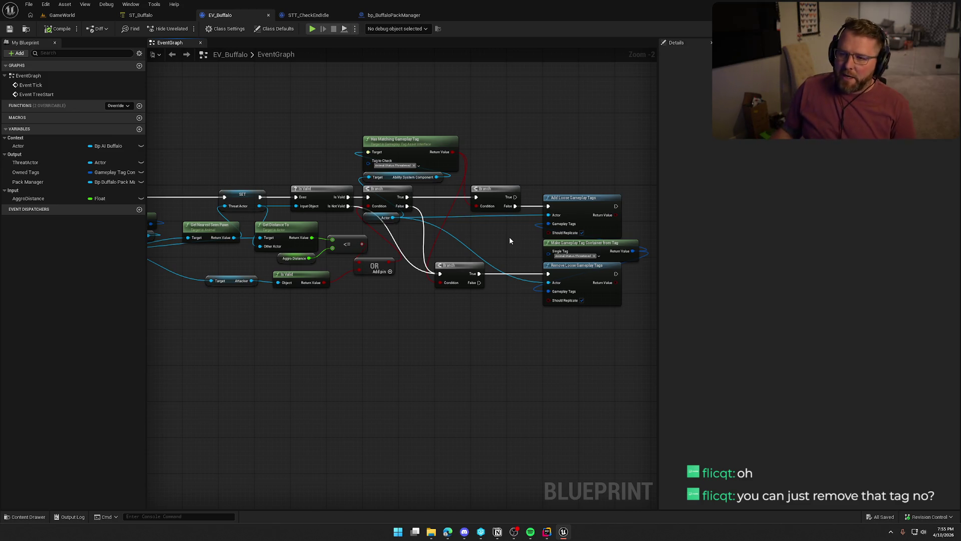
left_click(141, 15)
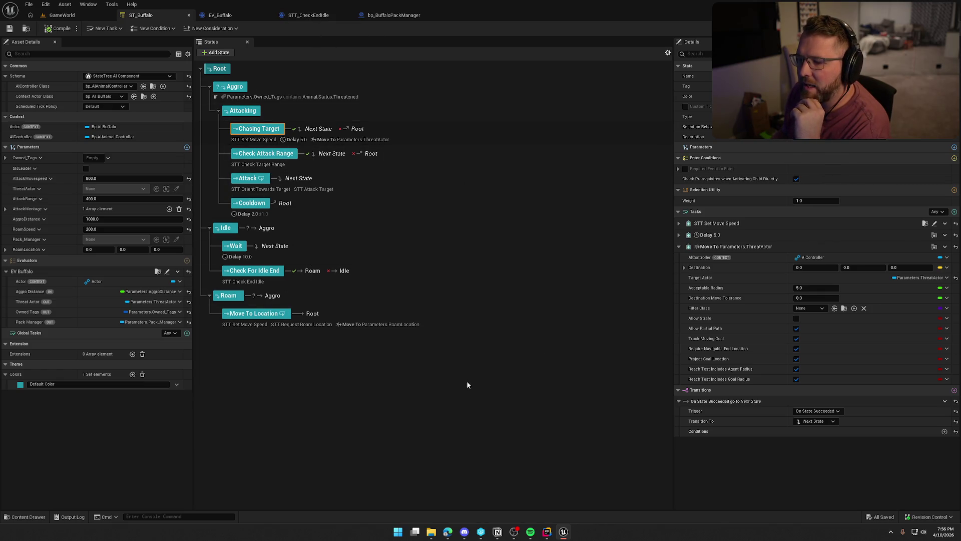
Open Move To Location's STT_RequestRoamLocation task graph and add a Finish Task node set to Succeeded
left_click(305, 324)
left_click(934, 235)
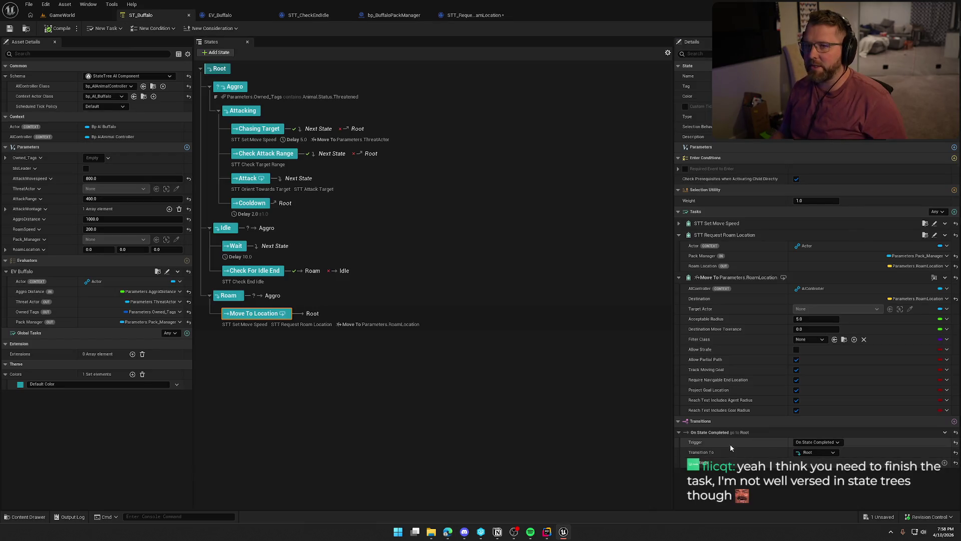
left_click(468, 16)
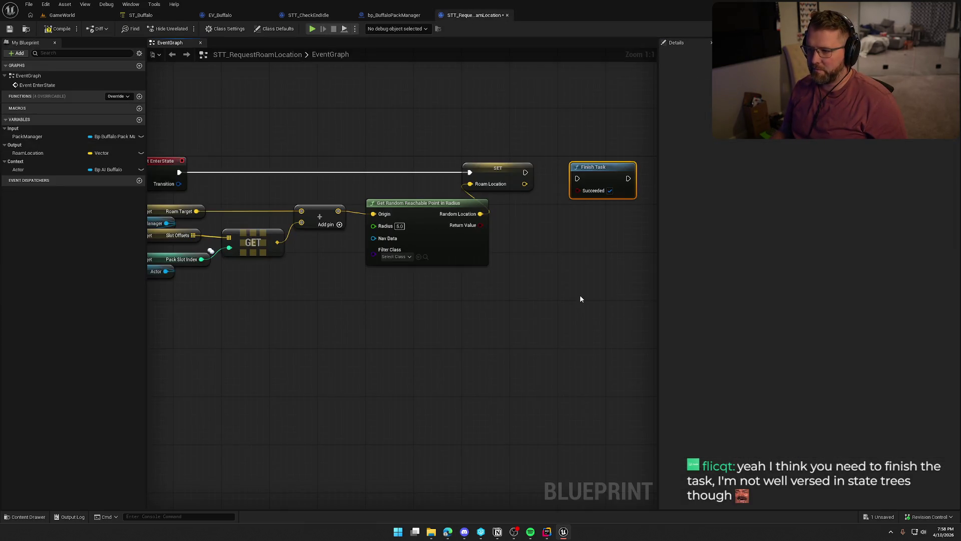
Delete the Finish Task node from STT_RequestRoamLocation and go back to ST_Buffalo
left_click_drag(580, 299, 554, 293)
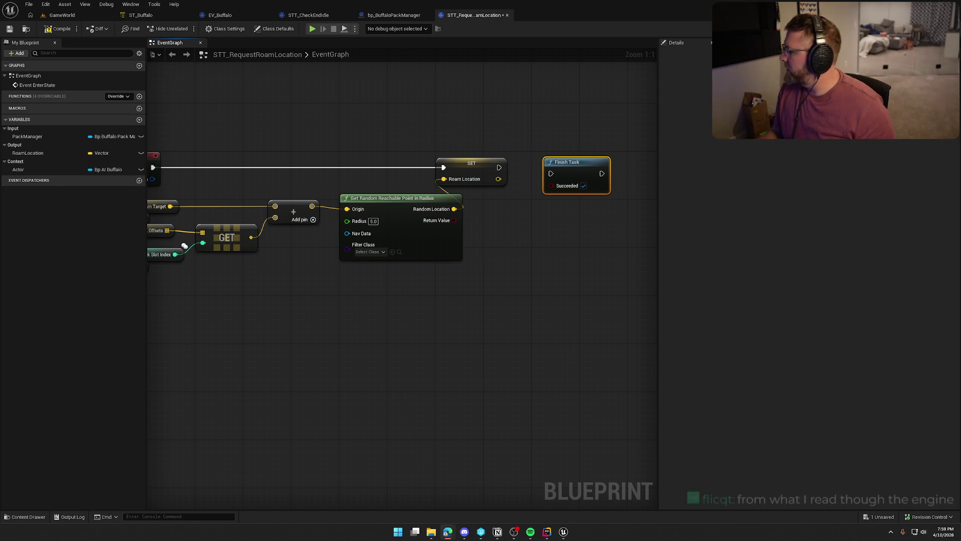
scroll(659, 252, "down", 1)
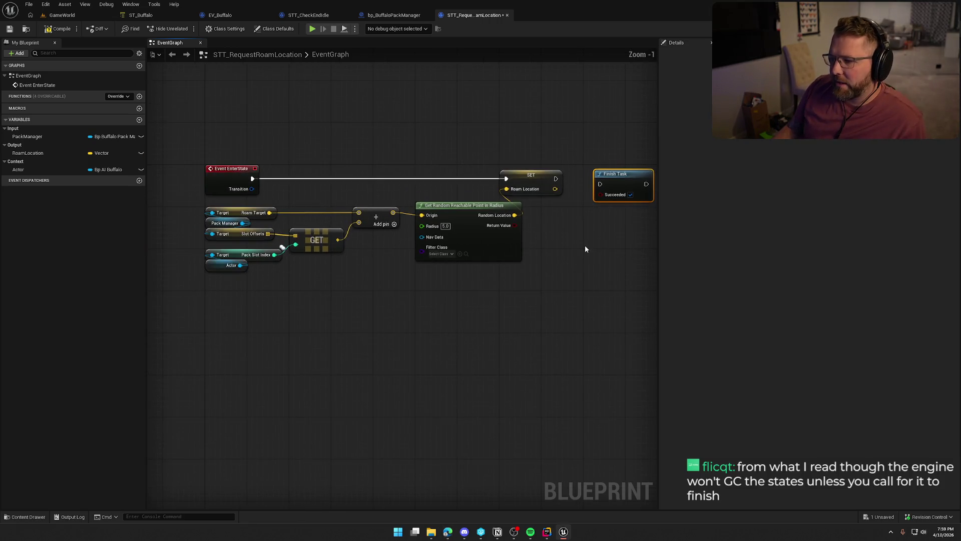
left_click_drag(614, 254, 555, 251)
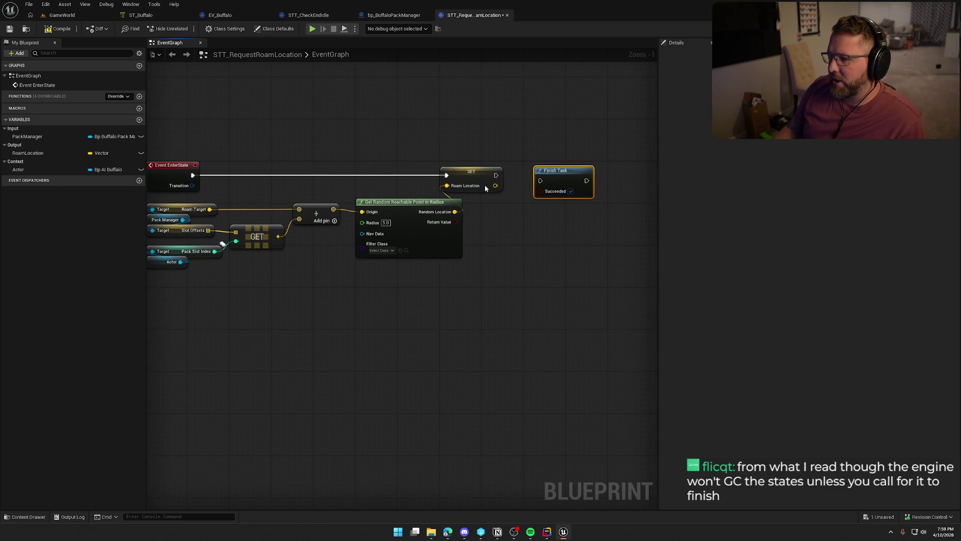
key("Delete")
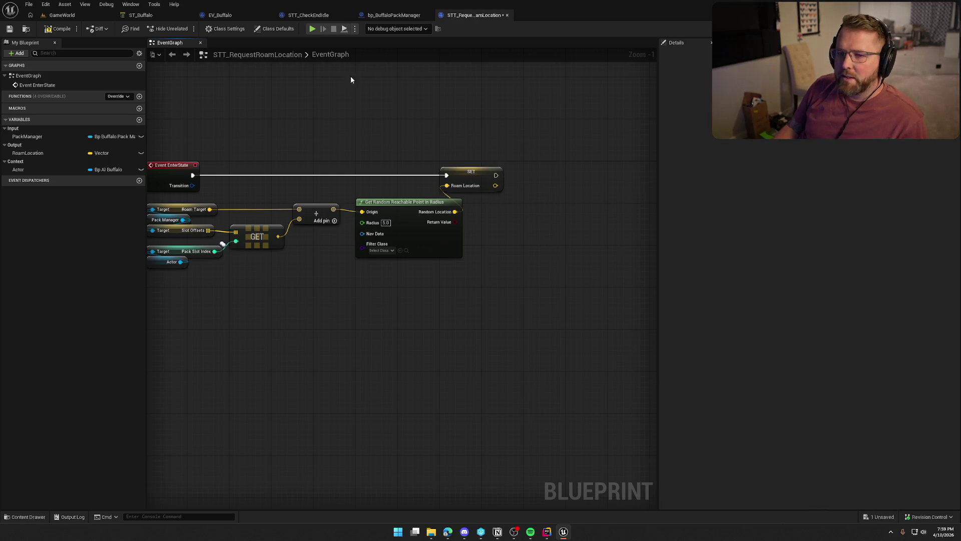
left_click(145, 17)
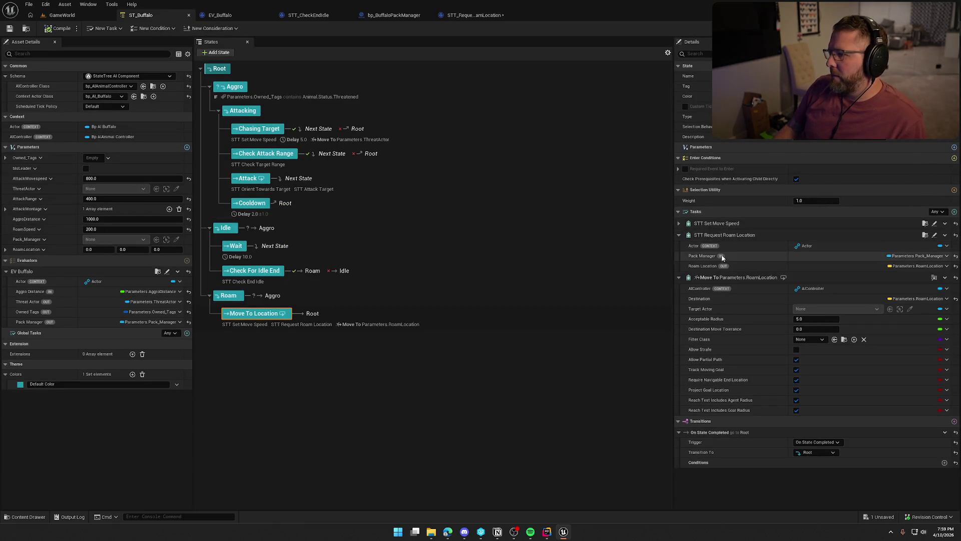
Collapse the Request Roam Location and Move To task details, then switch to ChatGPT for advice
left_click(679, 235)
left_click(679, 247)
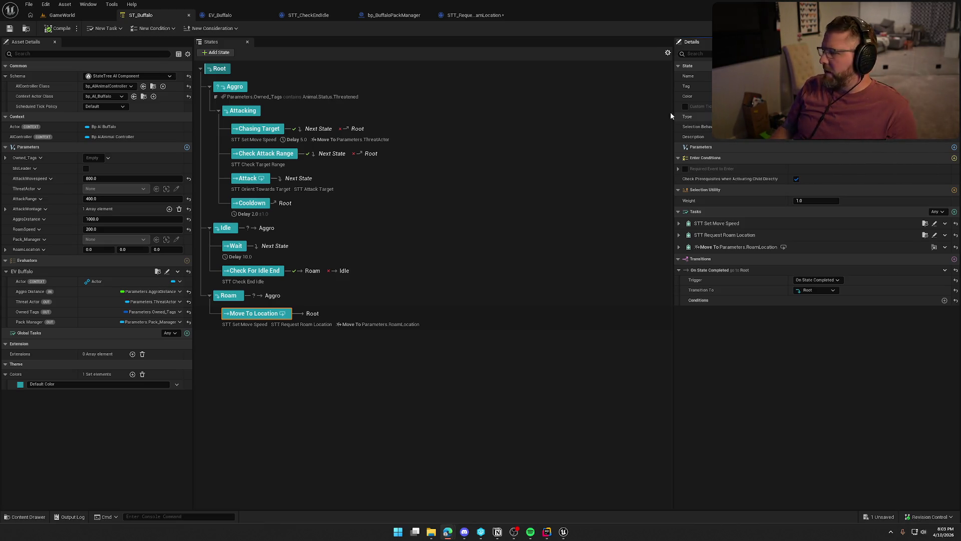
key("alt+Tab")
Read ChatGPT's full reply on letting MoveTo alone finish the state, then return to Unreal
double_click(502, 61)
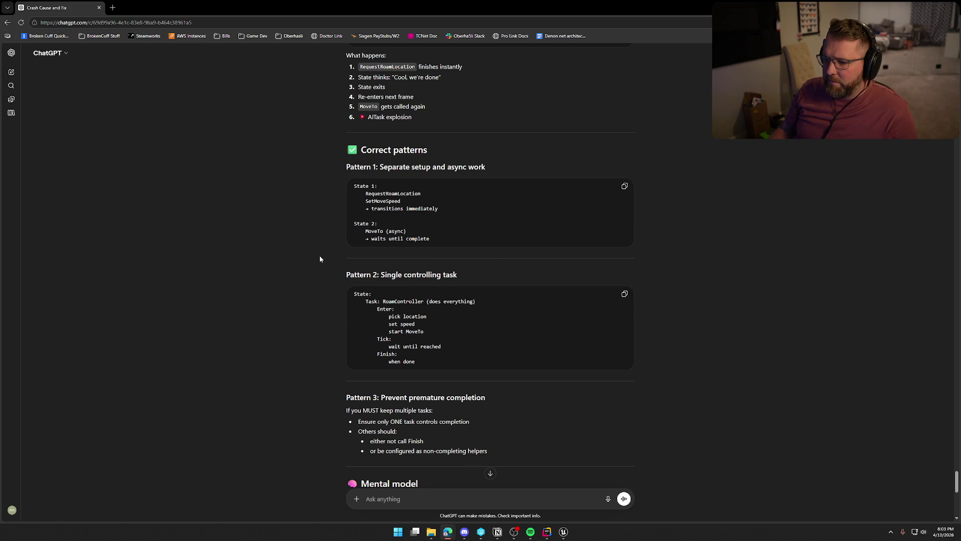
scroll(320, 259, "down", 2)
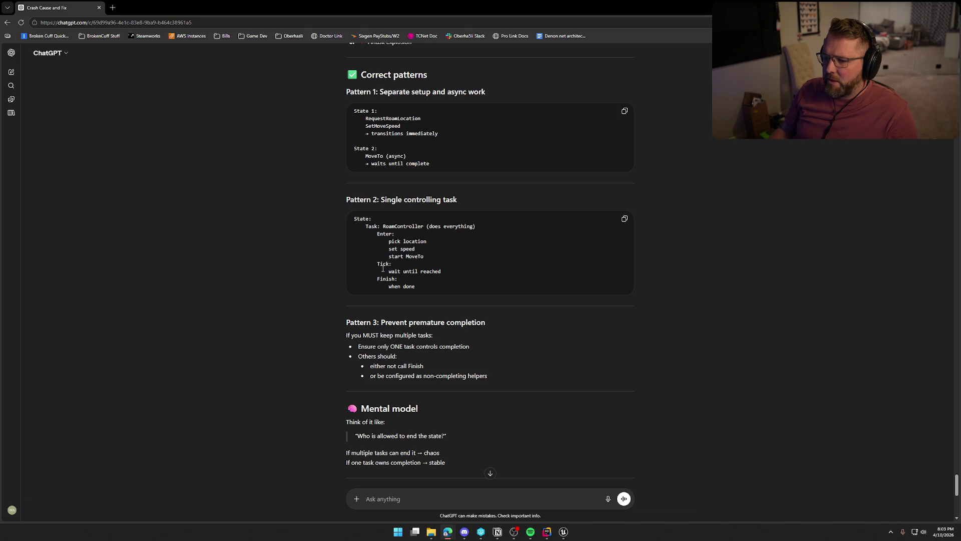
scroll(315, 284, "down", 2)
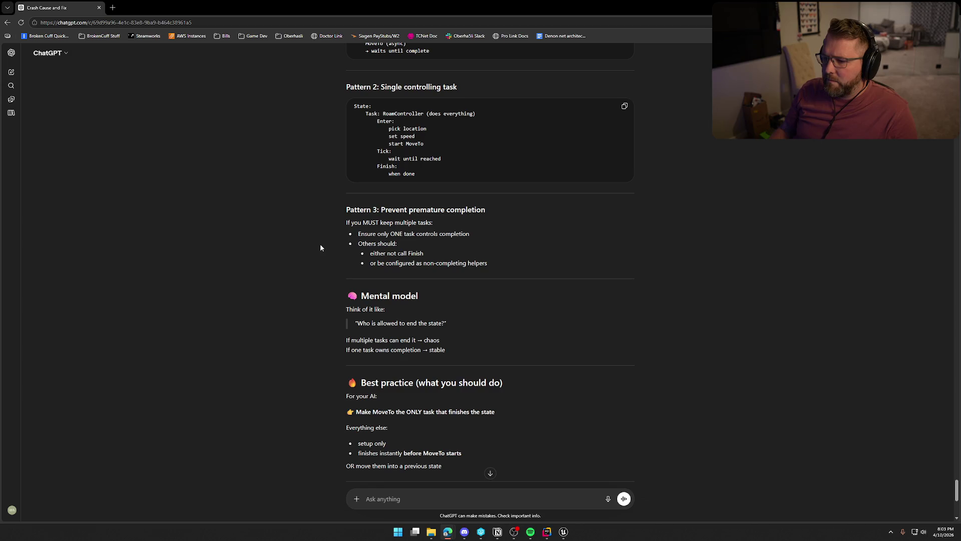
scroll(325, 245, "down", 2)
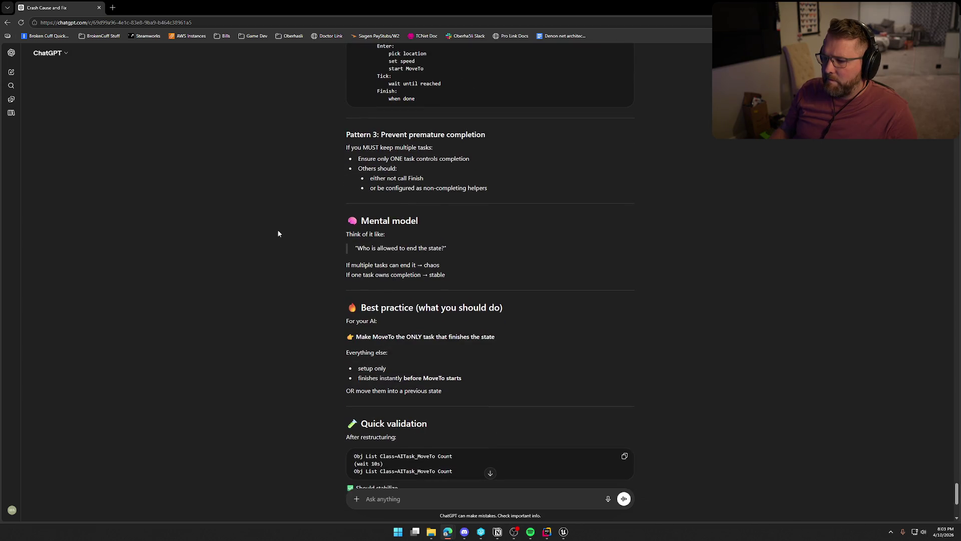
scroll(278, 233, "down", 3)
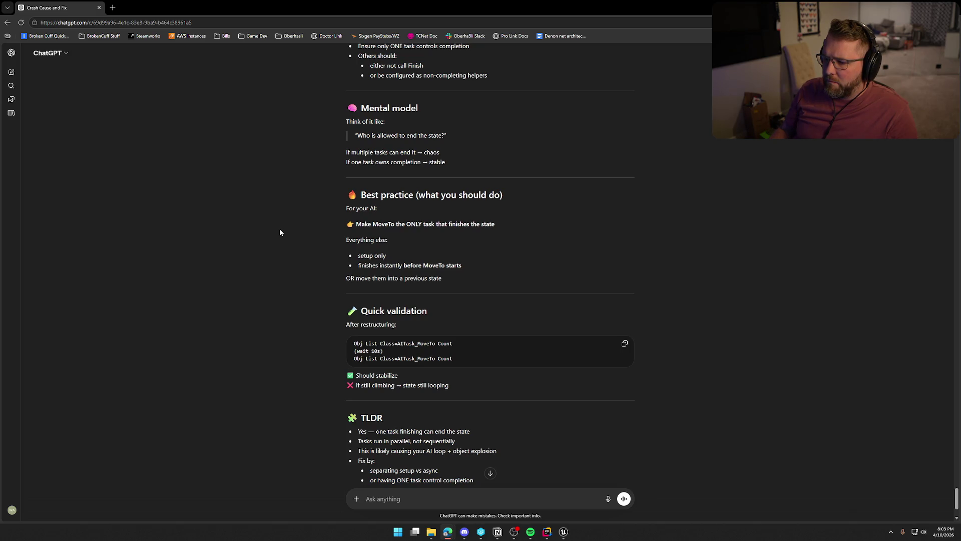
scroll(279, 233, "down", 3)
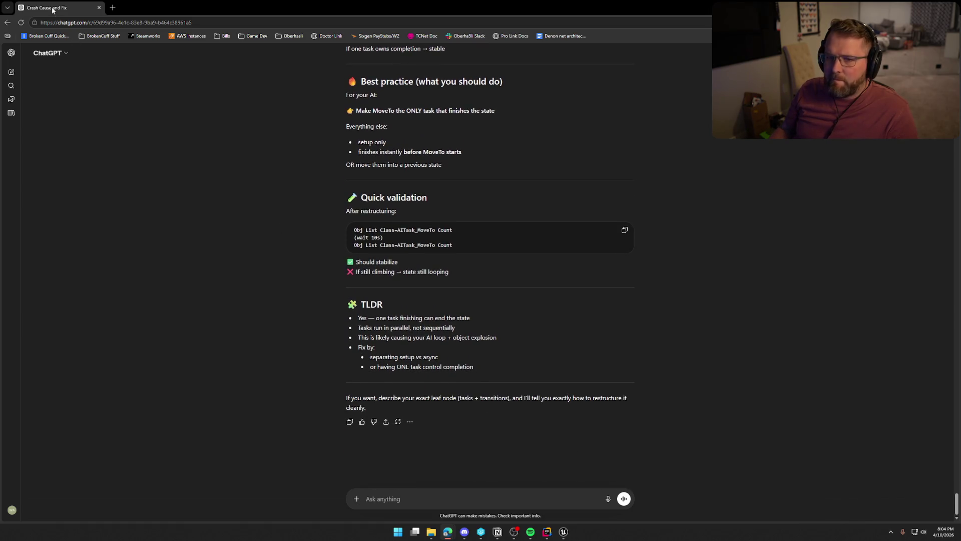
key("alt+Tab")
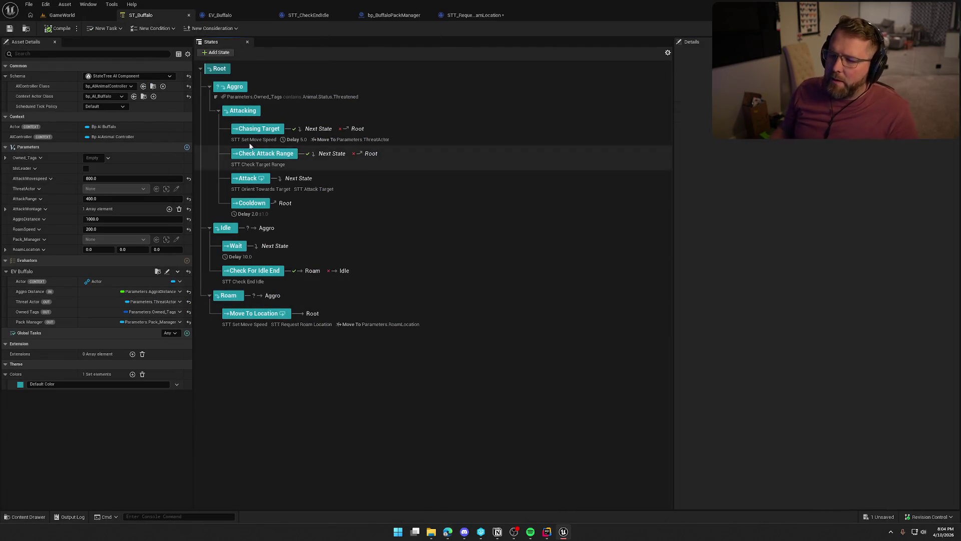
Select Chasing Target to view its Set Move Speed, Delay 5.0 and Move To ThreatActor tasks
left_click(350, 139)
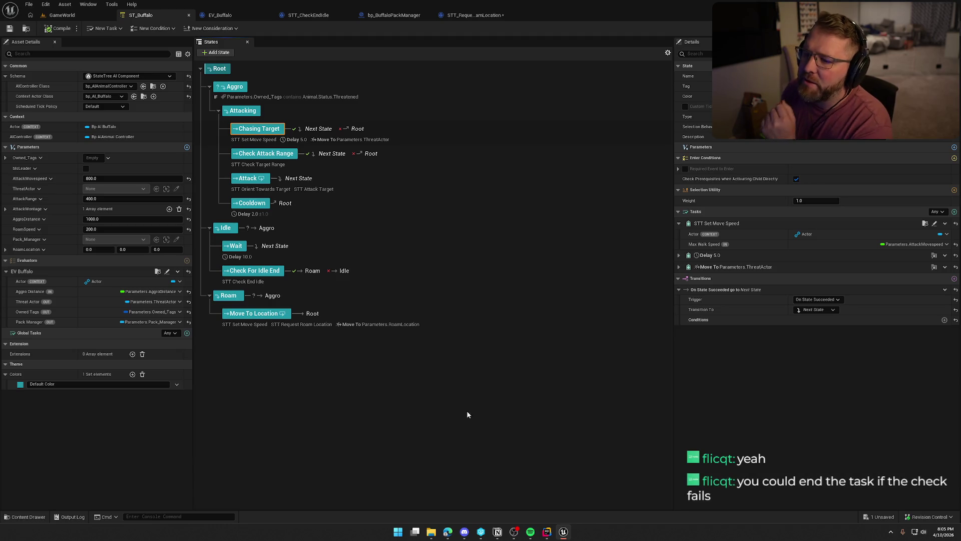
Review Chasing Target's Move To ThreatActor and Delay 5.0 task settings, then go back to EV_Buffalo
left_click(347, 141)
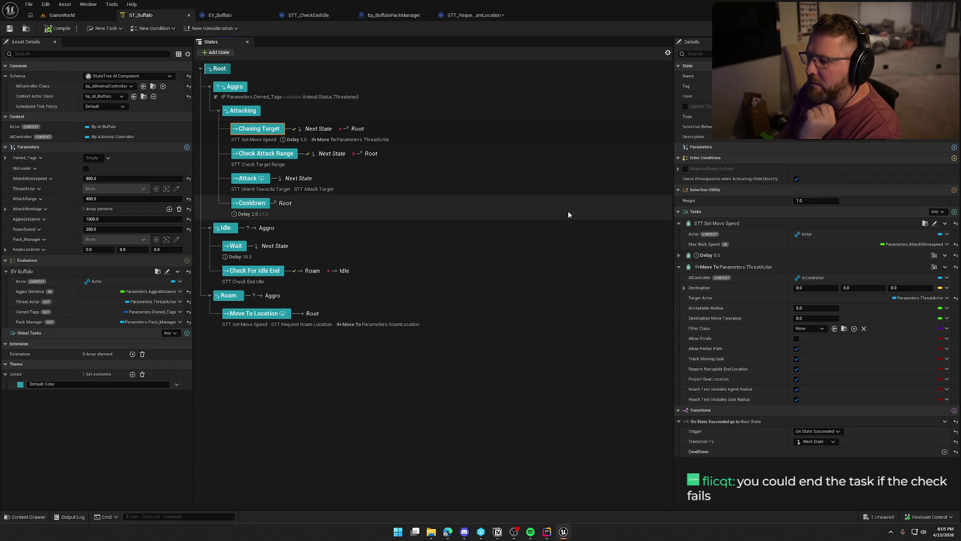
left_click(287, 141)
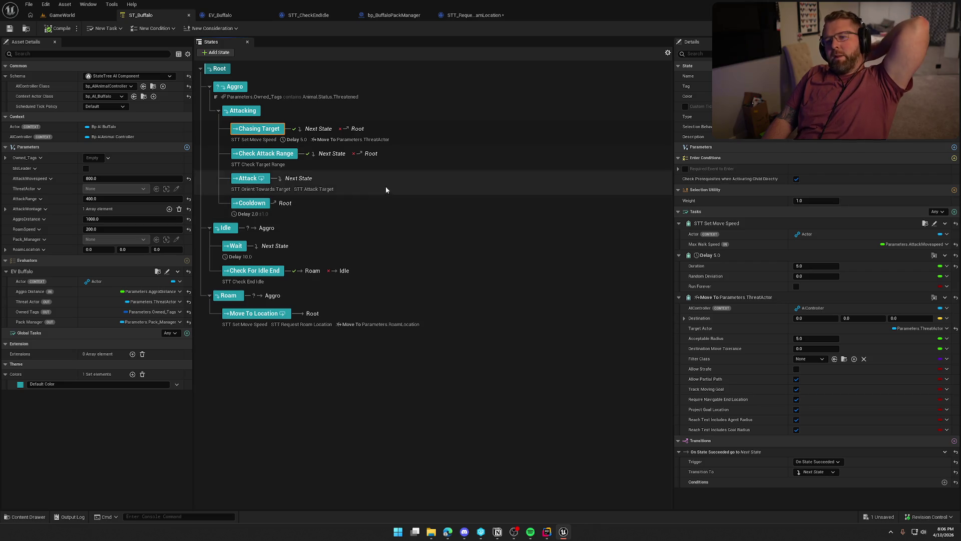
left_click(223, 16)
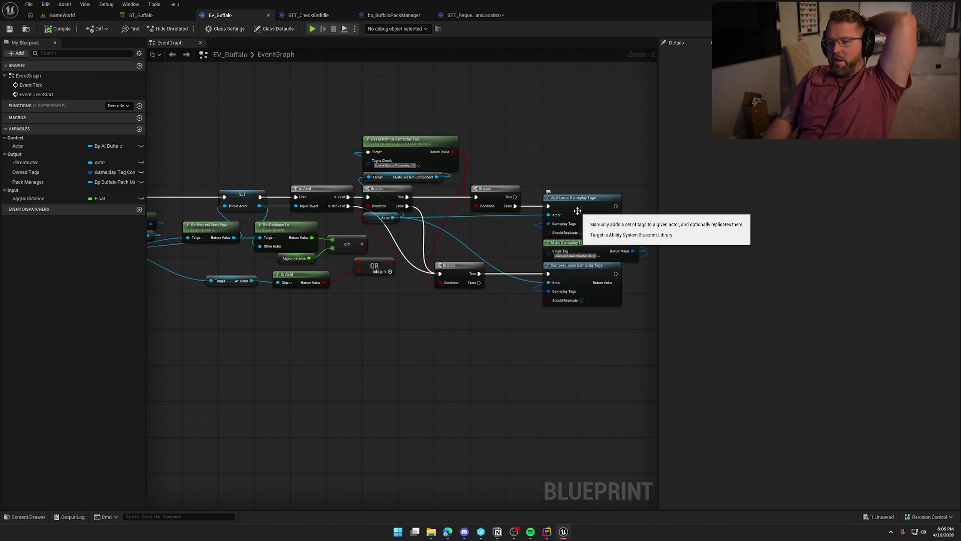
scroll(223, 264, "up", 2)
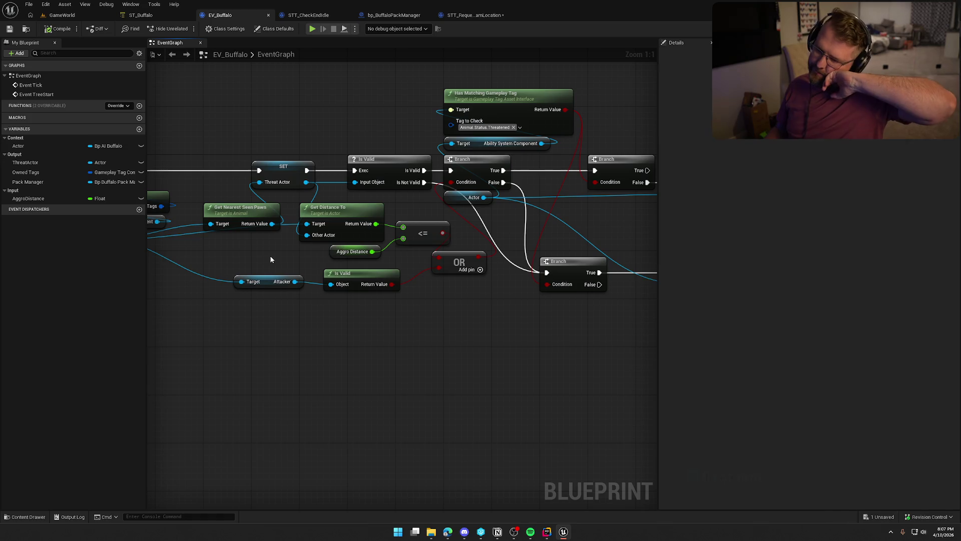
mouse_move(219, 135)
left_mouse_down()
mouse_move(281, 261)
mouse_move(311, 354)
mouse_move(291, 284)
mouse_move(312, 332)
left_mouse_up()
left_click(315, 336)
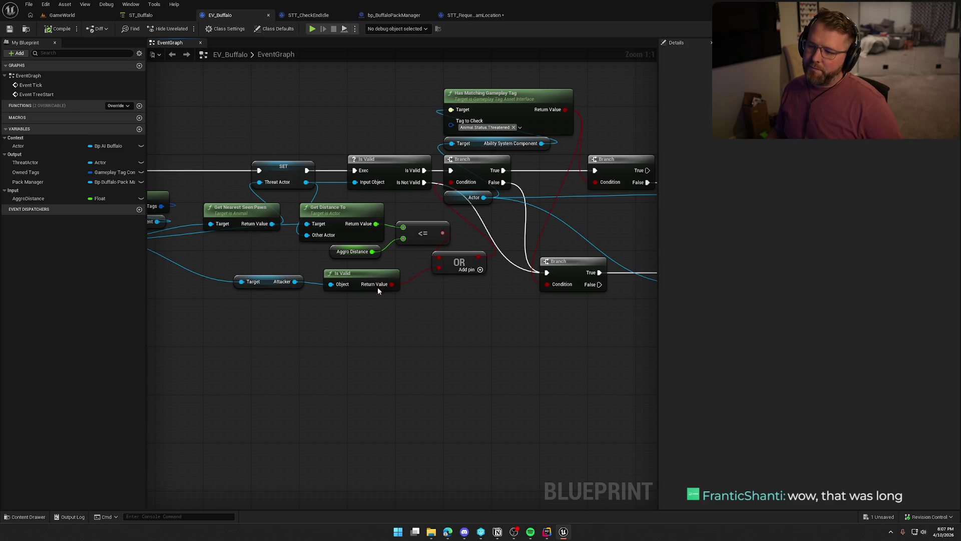
mouse_move(223, 132)
left_mouse_down()
mouse_move(290, 216)
mouse_move(289, 230)
left_mouse_up()
mouse_move(406, 259)
left_mouse_down()
mouse_move(339, 210)
mouse_move(307, 234)
left_mouse_up()
left_click_drag(411, 278, 259, 271)
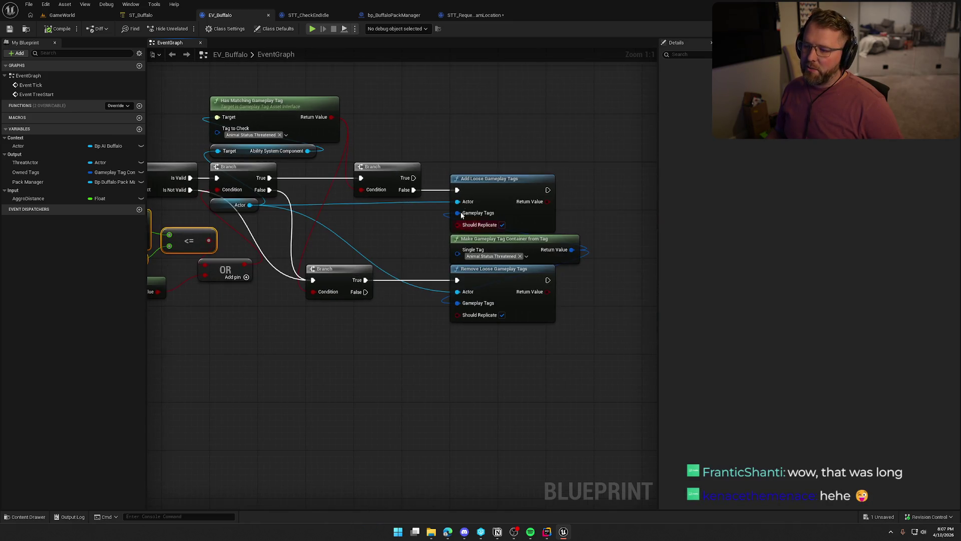
scroll(443, 258, "down", 4)
scroll(477, 359, "up", 3)
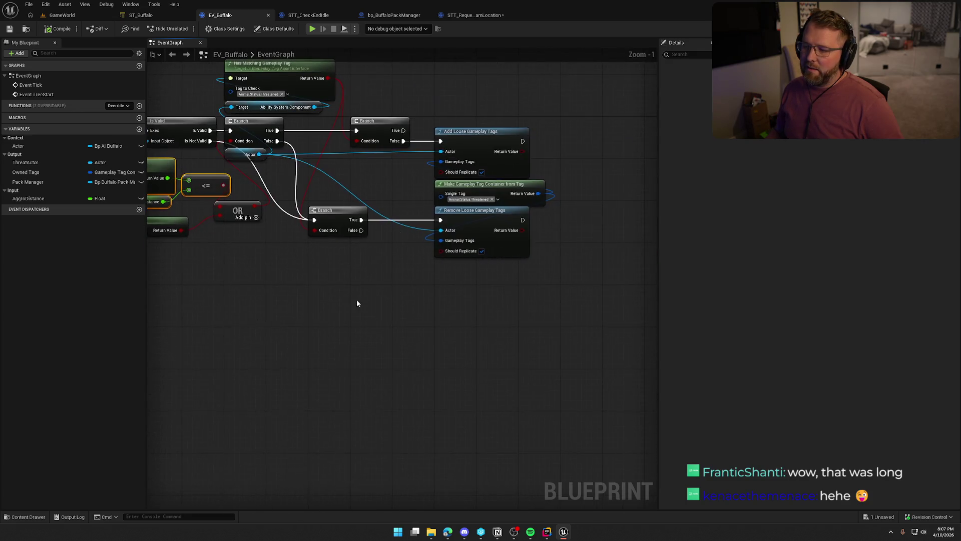
scroll(504, 384, "up", 1)
mouse_move(403, 398)
left_mouse_down()
mouse_move(503, 384)
mouse_move(430, 497)
left_mouse_up()
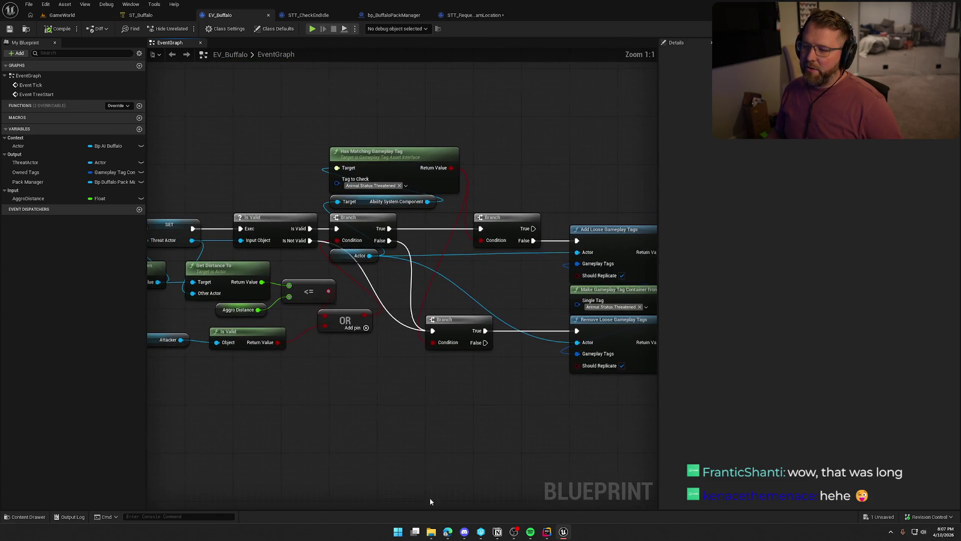
left_click_drag(448, 399, 410, 380)
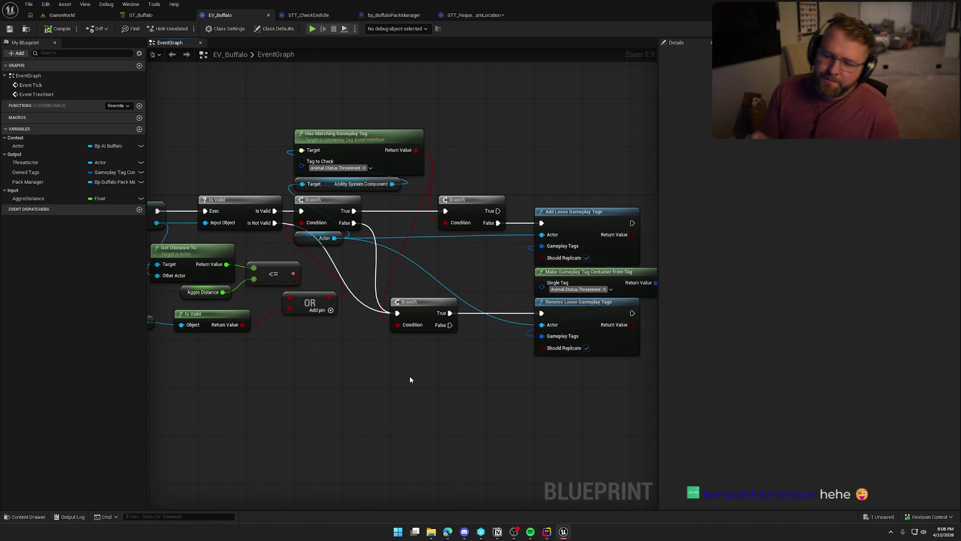
Inspect the EV_Buffalo tag-check, branch and threat-detection nodes in the event graph
left_click_drag(302, 412, 303, 412)
scroll(376, 359, "down", 4)
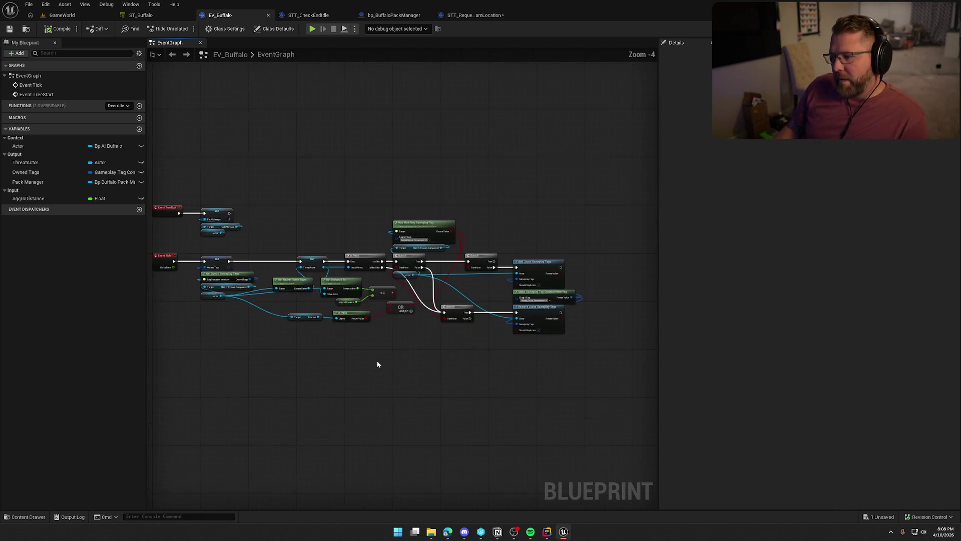
mouse_move(604, 336)
left_mouse_down()
mouse_move(257, 182)
mouse_move(420, 172)
mouse_move(455, 299)
left_mouse_up()
scroll(420, 171, "up", 3)
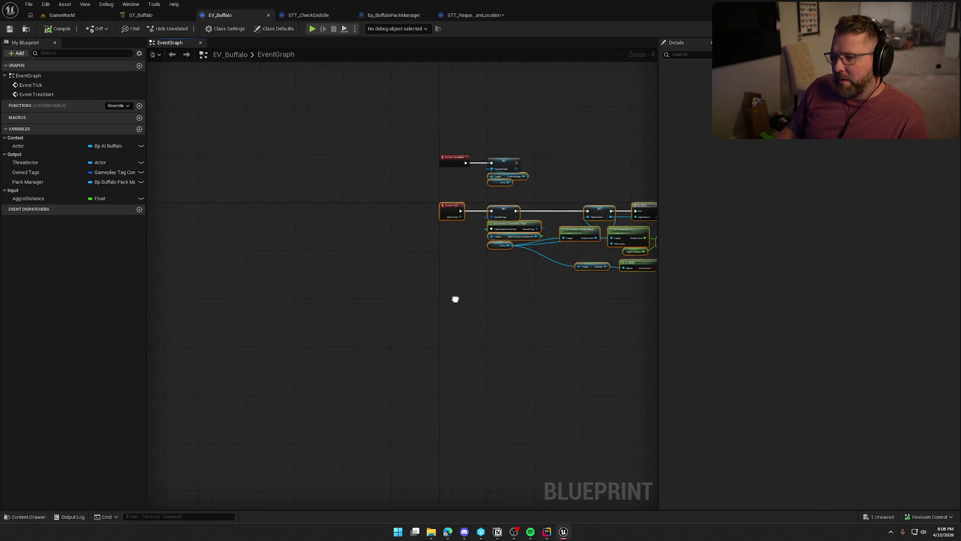
left_click(308, 265)
scroll(310, 281, "up", 1)
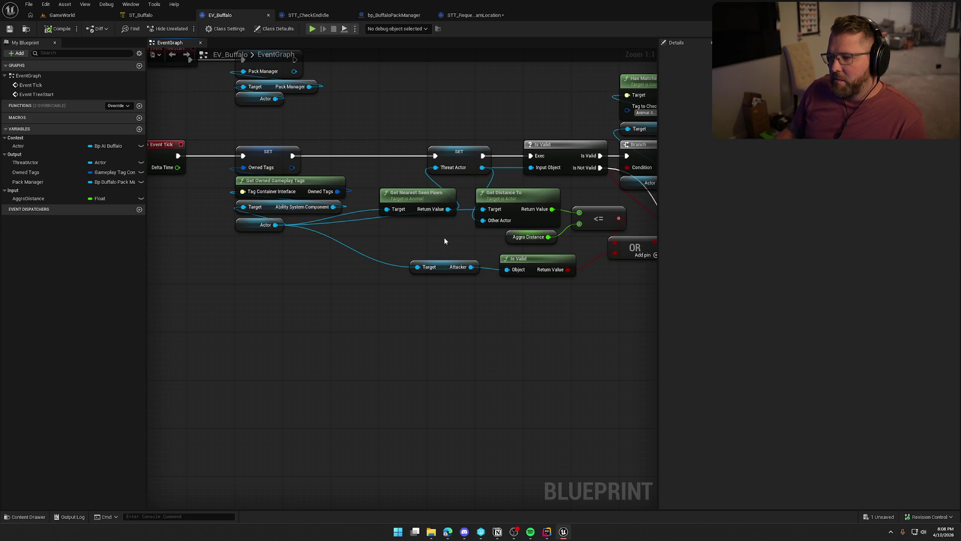
left_click_drag(445, 241, 287, 236)
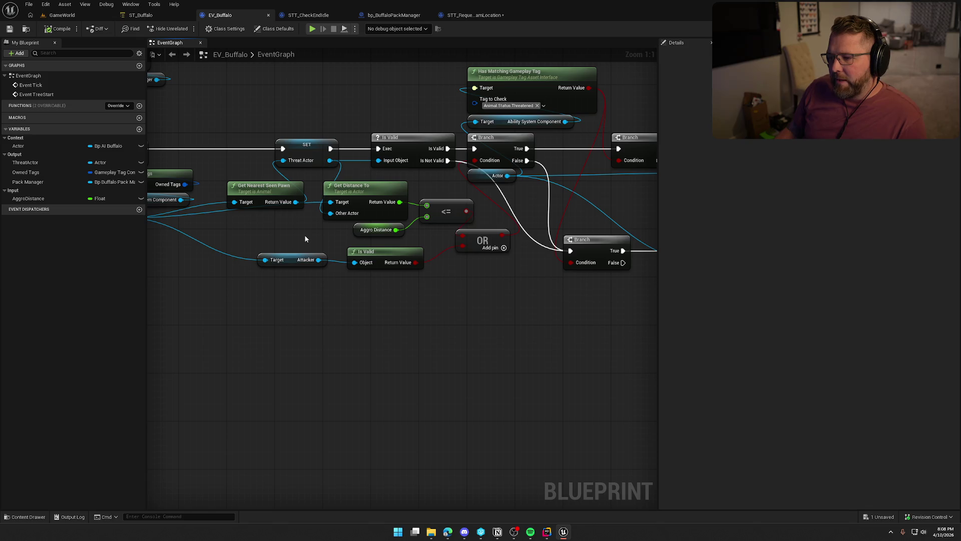
mouse_move(253, 120)
left_mouse_down()
mouse_move(430, 275)
mouse_move(476, 241)
left_mouse_up()
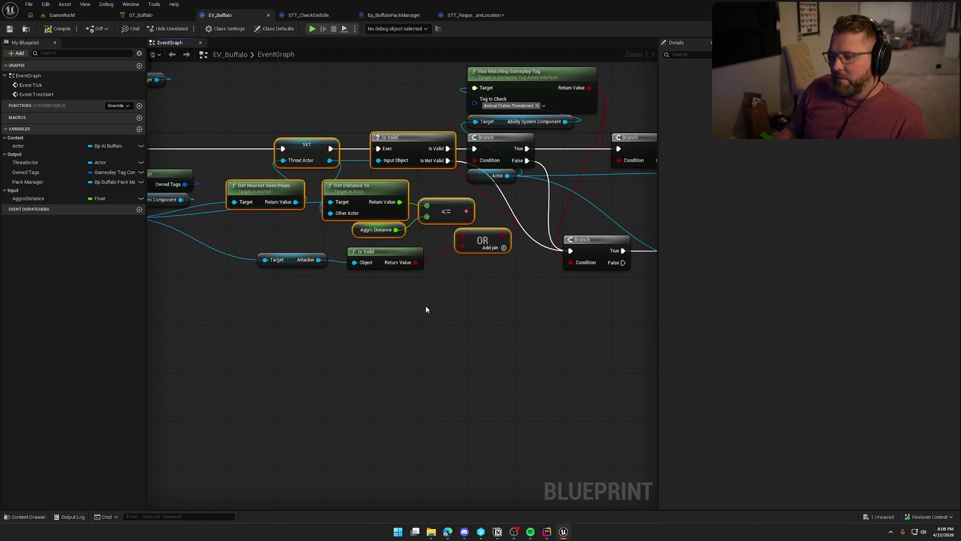
left_click_drag(249, 122, 439, 242)
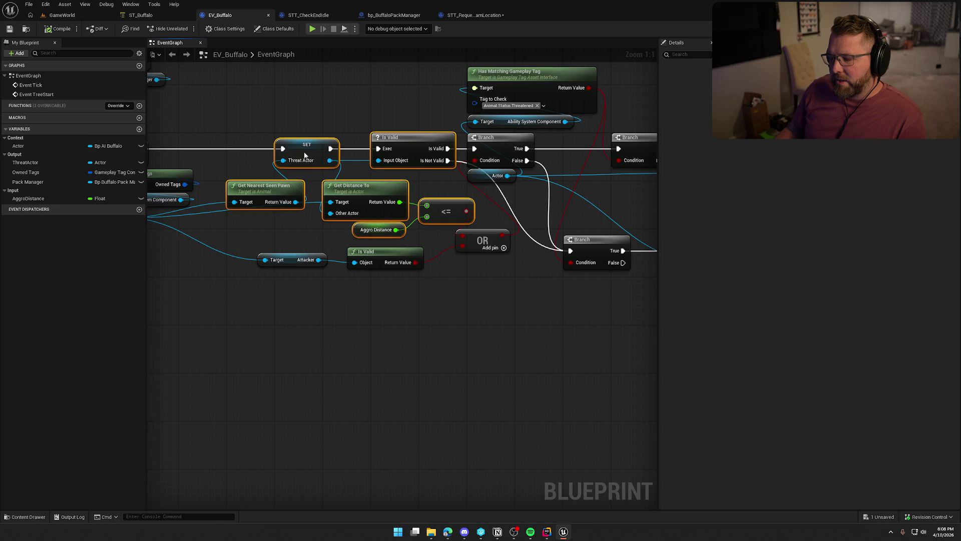
left_click(287, 239)
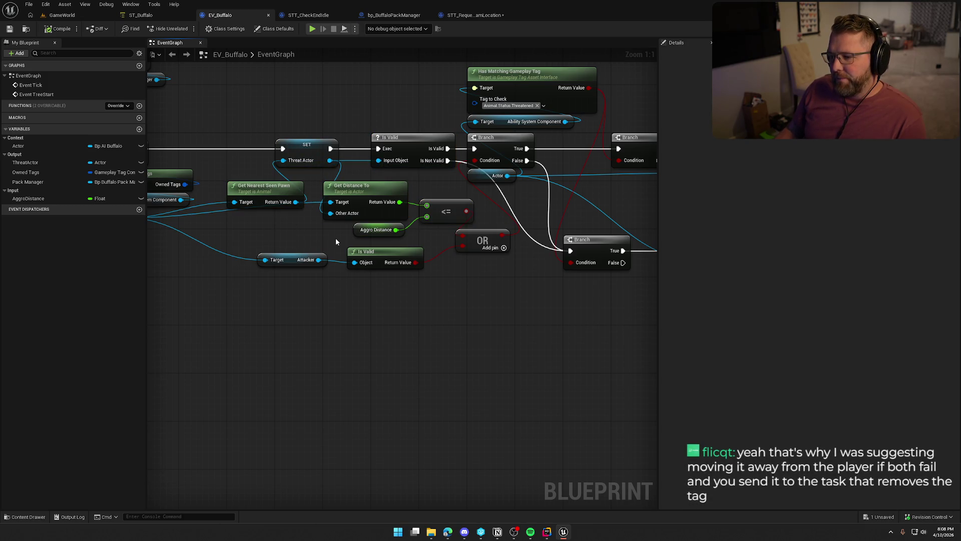
Review Event Tick, the Is Valid check and the add/remove tag nodes, then return to ST_Buffalo
left_click_drag(335, 242, 577, 236)
left_click_drag(300, 219, 246, 223)
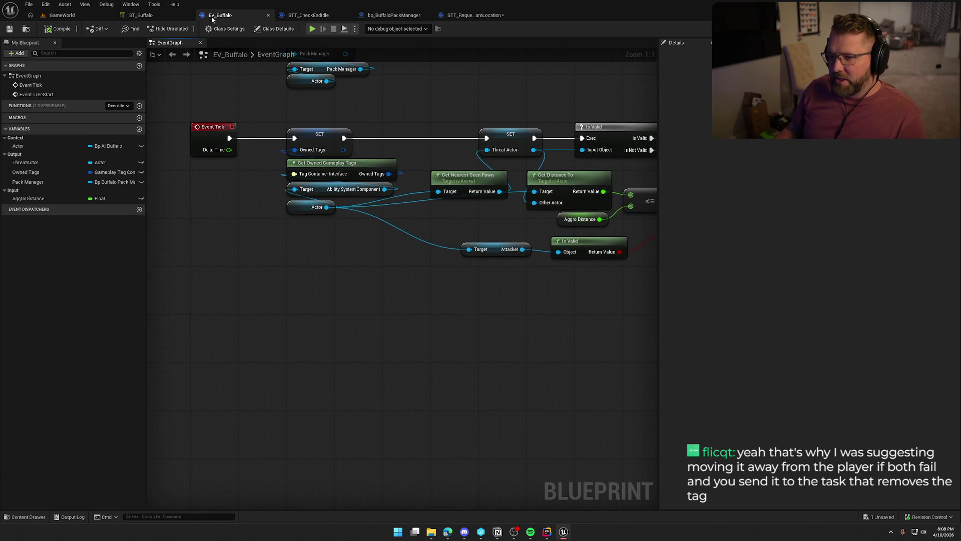
mouse_move(277, 259)
left_mouse_down()
mouse_move(296, 281)
mouse_move(450, 265)
mouse_move(315, 267)
left_mouse_up()
mouse_move(476, 287)
left_mouse_down()
mouse_move(450, 302)
mouse_move(362, 302)
left_mouse_up()
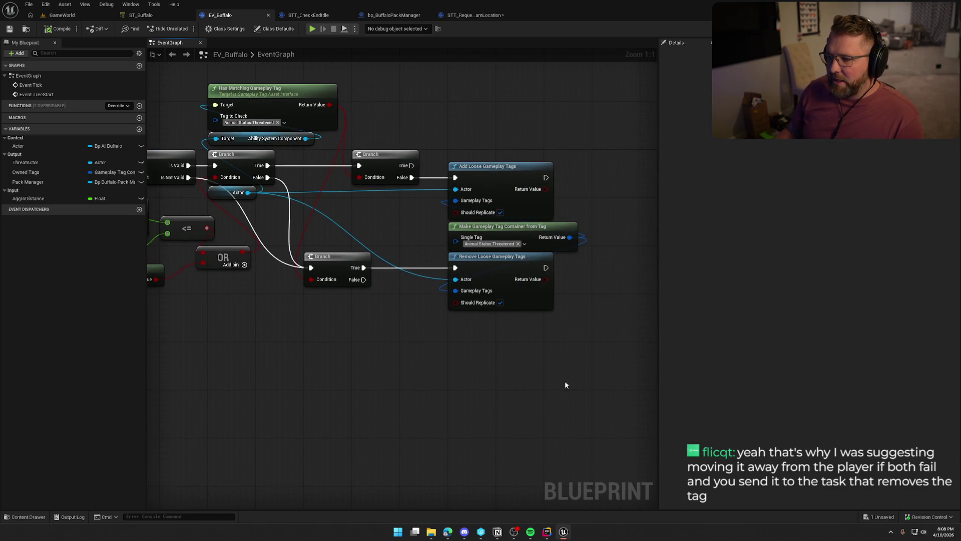
left_click_drag(288, 321, 330, 321)
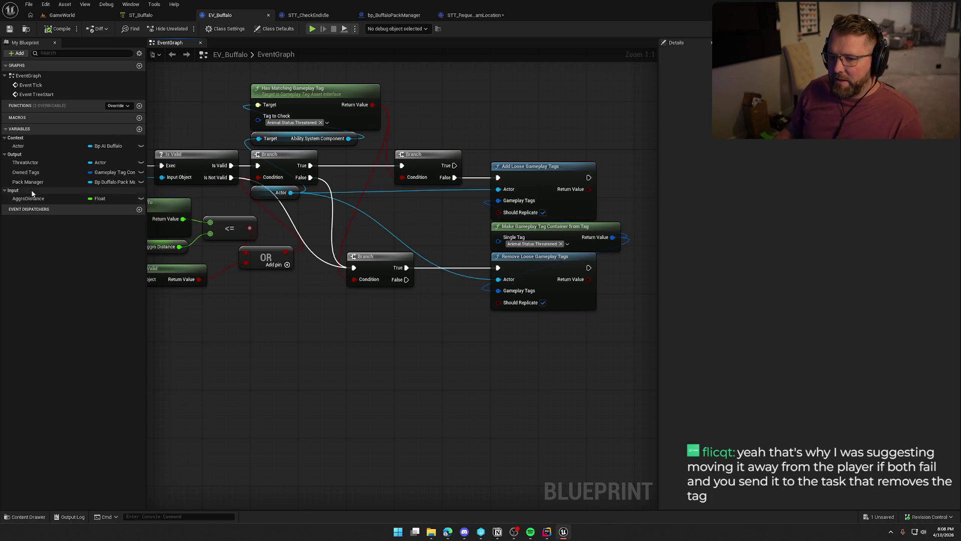
left_click_drag(491, 117, 634, 385)
left_click(492, 331)
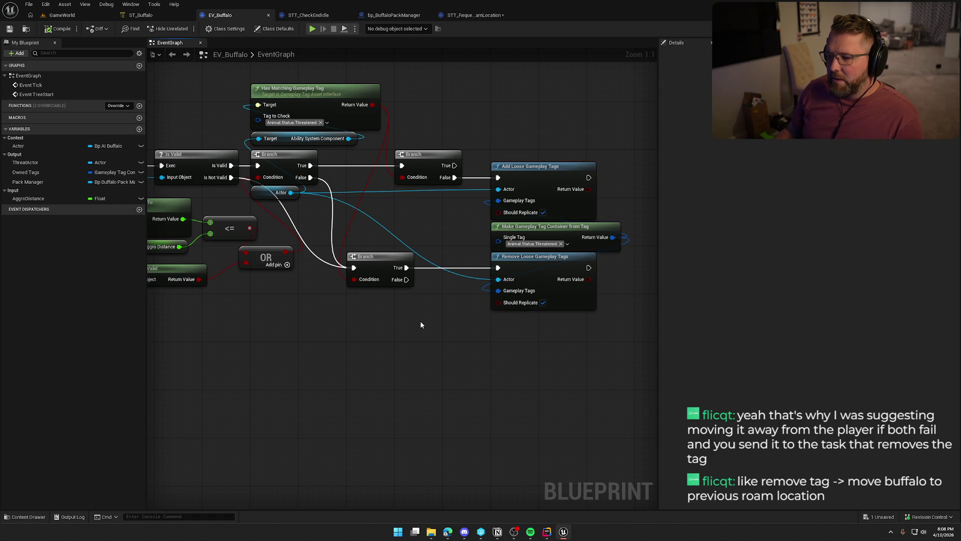
left_click_drag(421, 325, 631, 155)
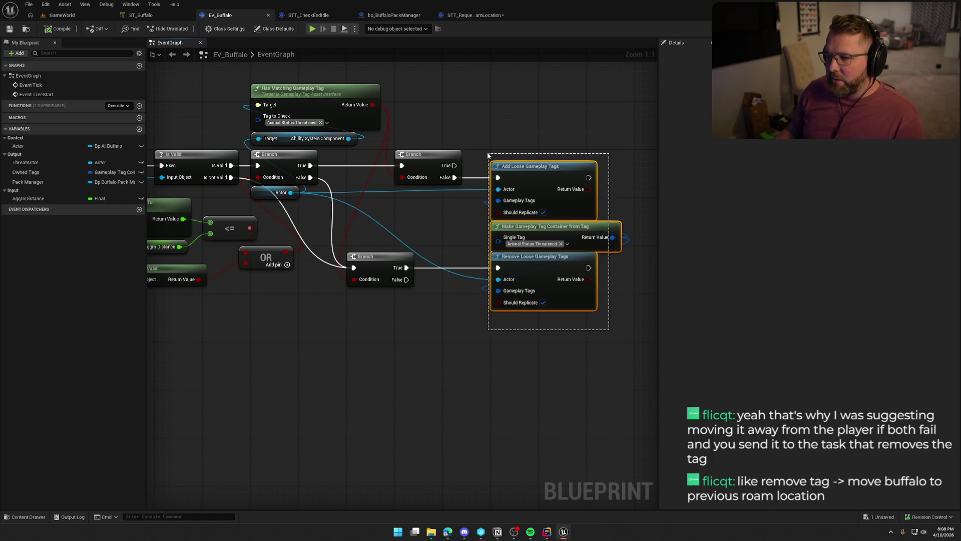
left_click_drag(356, 375, 570, 358)
mouse_move(233, 120)
left_mouse_down()
mouse_move(464, 239)
mouse_move(440, 237)
left_mouse_up()
left_click(445, 319)
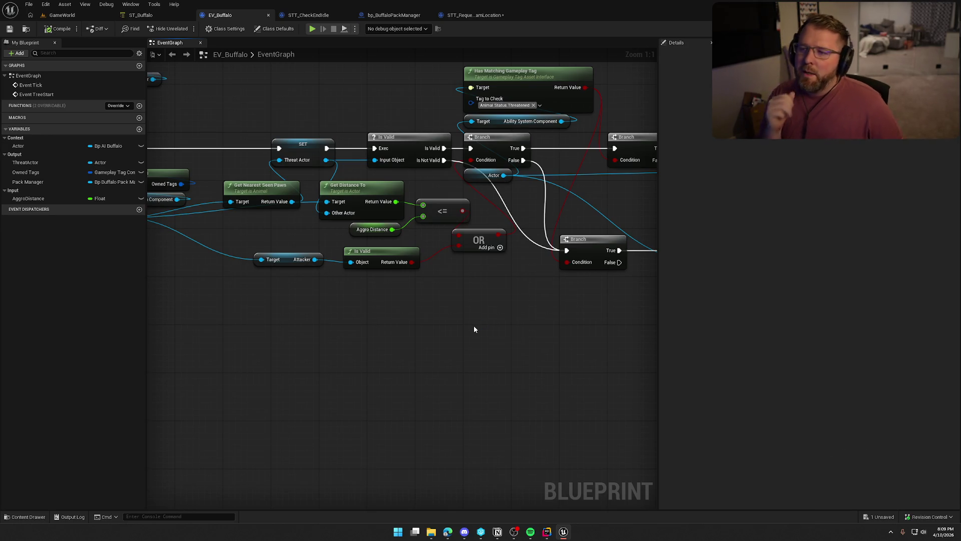
left_click(147, 15)
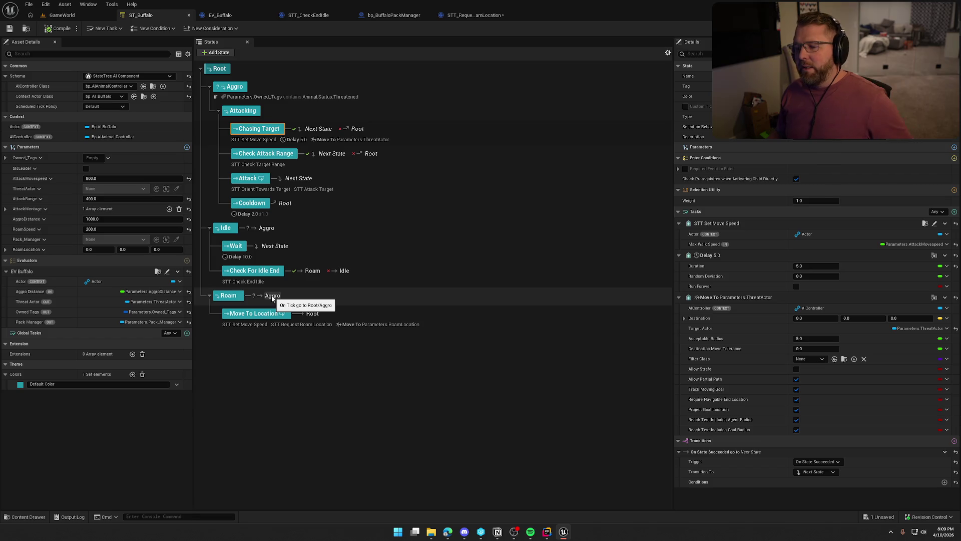
Inspect Roam's On Tick transition to Aggro on Animal.Status.Threatened, then return to EV_Buffalo
left_click(298, 303)
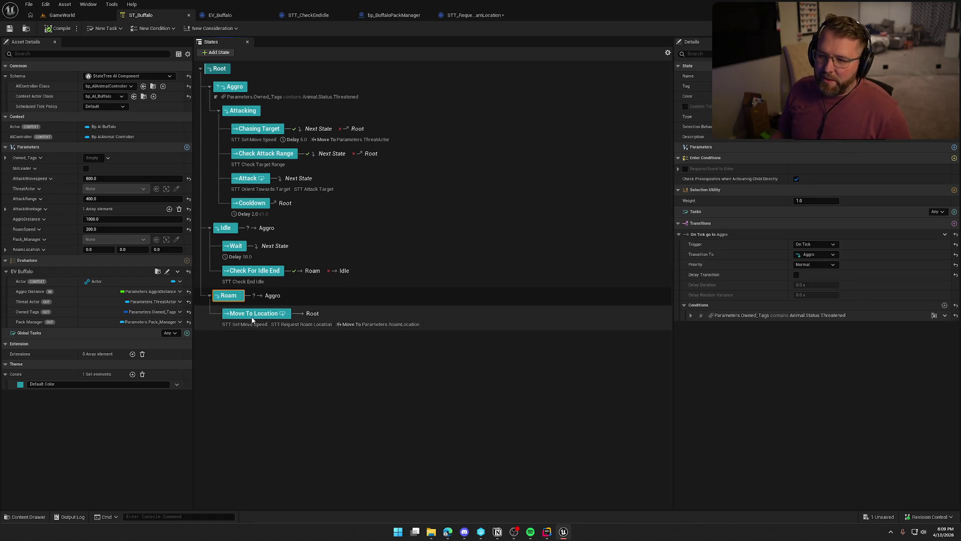
left_click(220, 15)
Look over all the EV_Buffalo event graph nodes, including the add and remove tag nodes
left_click_drag(360, 193, 326, 360)
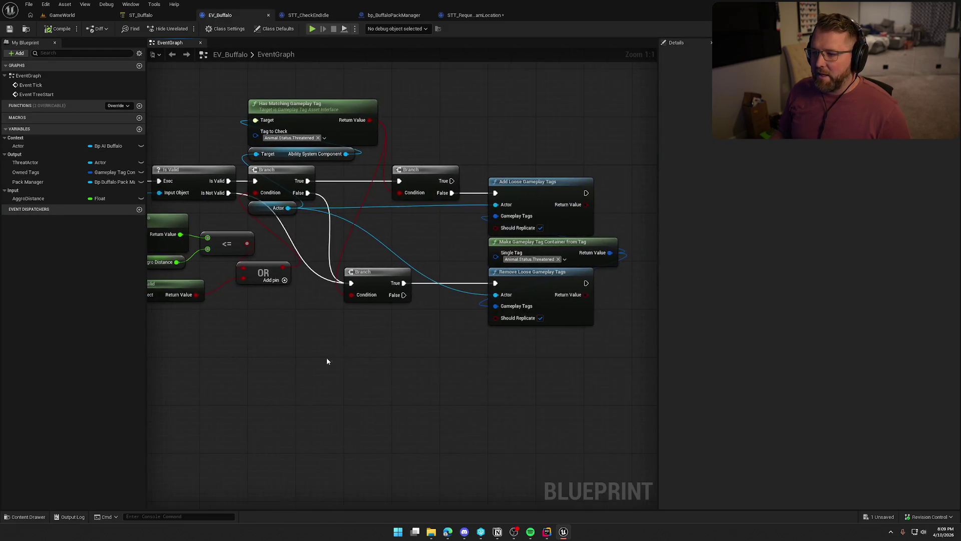
mouse_move(534, 302)
left_mouse_down()
mouse_move(195, 82)
mouse_move(404, 361)
mouse_move(404, 342)
left_mouse_up()
scroll(413, 343, "down", 2)
scroll(404, 342, "up", 1)
mouse_move(350, 357)
left_mouse_down()
mouse_move(377, 350)
mouse_move(357, 349)
left_mouse_up()
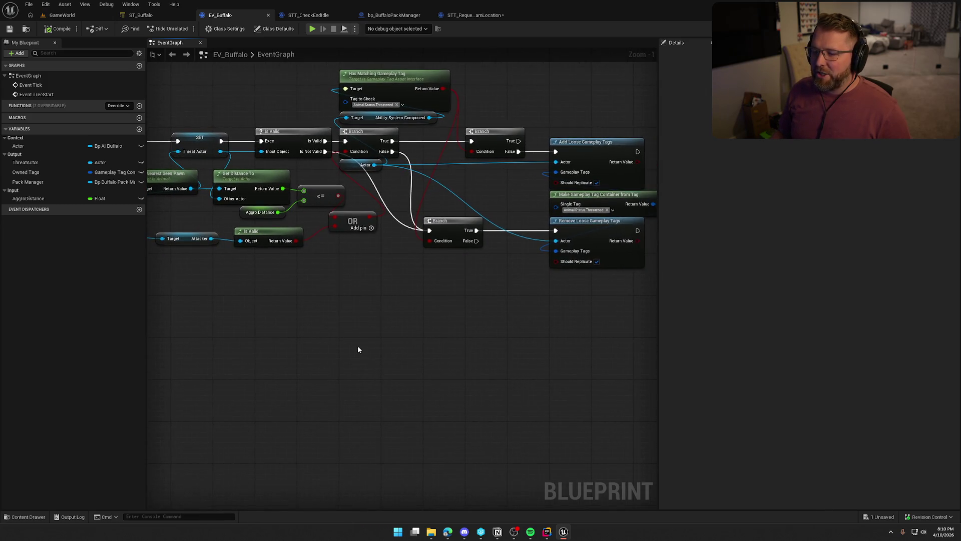
scroll(357, 349, "down", 1)
left_click_drag(191, 103, 588, 329)
left_click(399, 287)
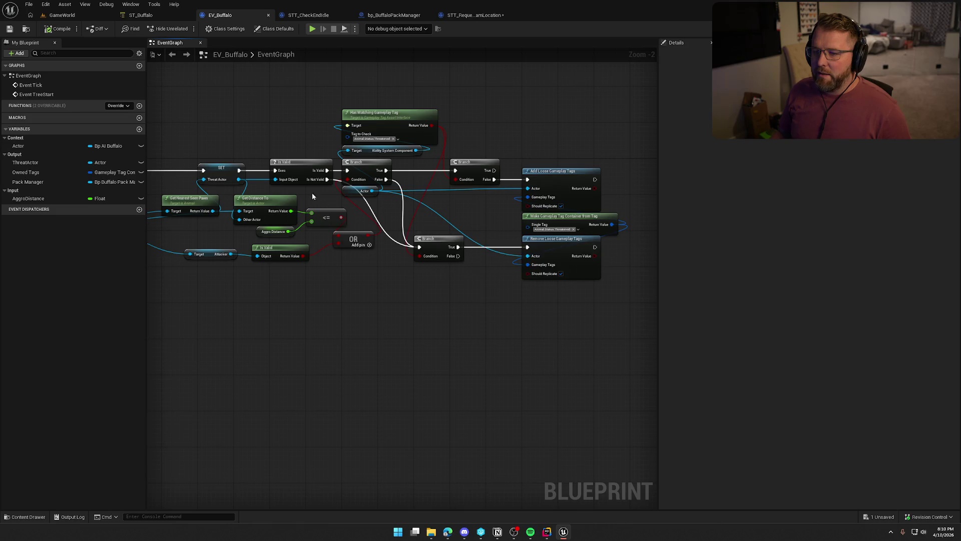
In ST_Buffalo, open Chasing Target's STT_SetMoveSpeed task blueprint for editing
left_click(143, 15)
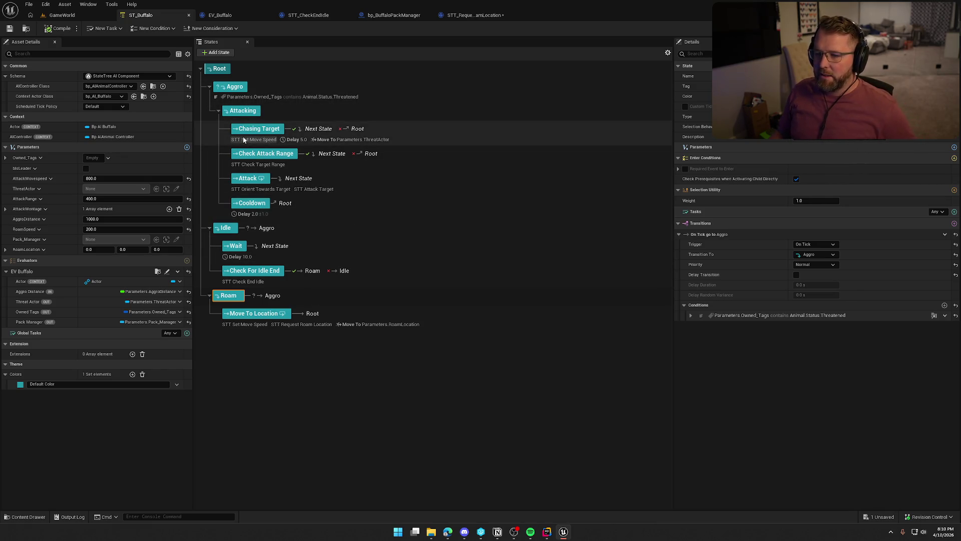
left_click(266, 131)
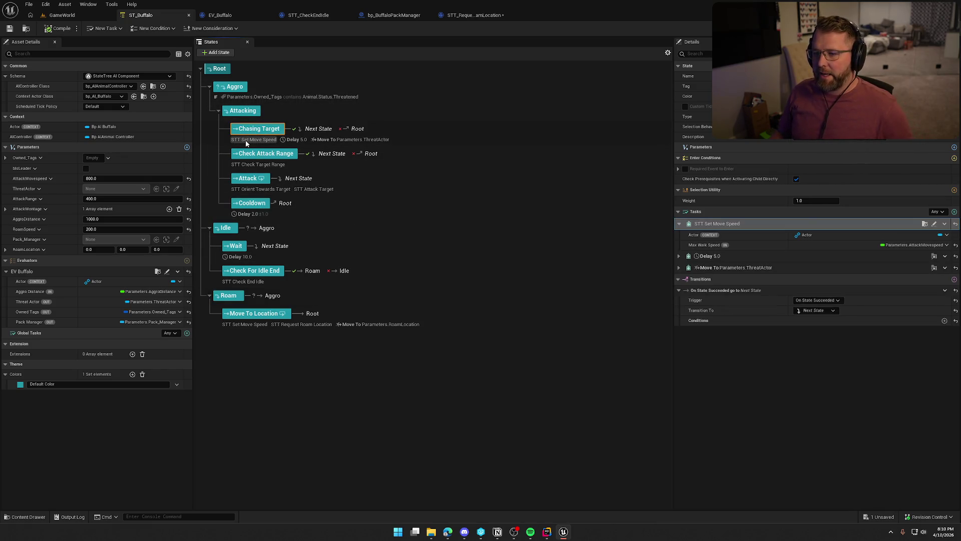
left_click(934, 223)
left_click_drag(226, 150, 430, 314)
Add a Finish Task node after SET in STT_SetMoveSpeed and compile the task
left_click_drag(399, 192, 457, 202)
type("finish")
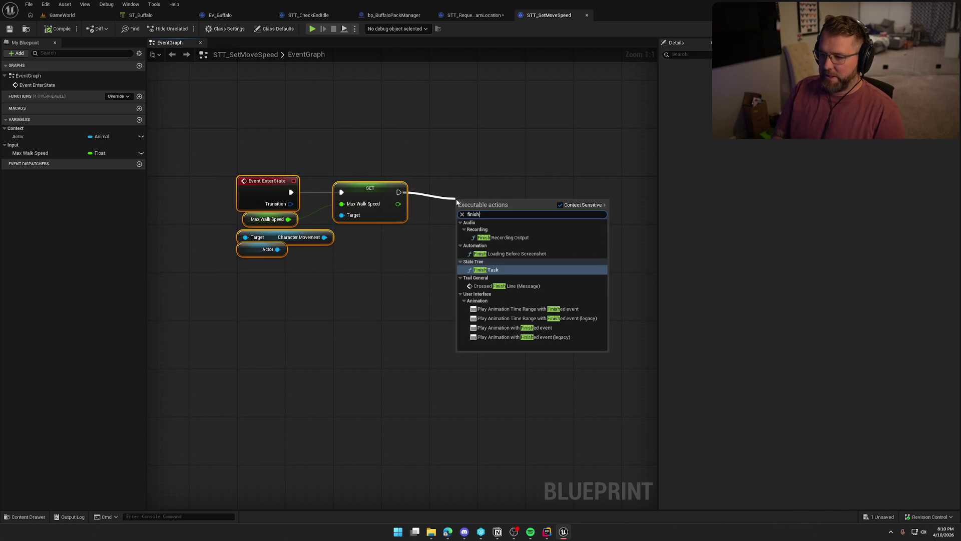
left_click(500, 270)
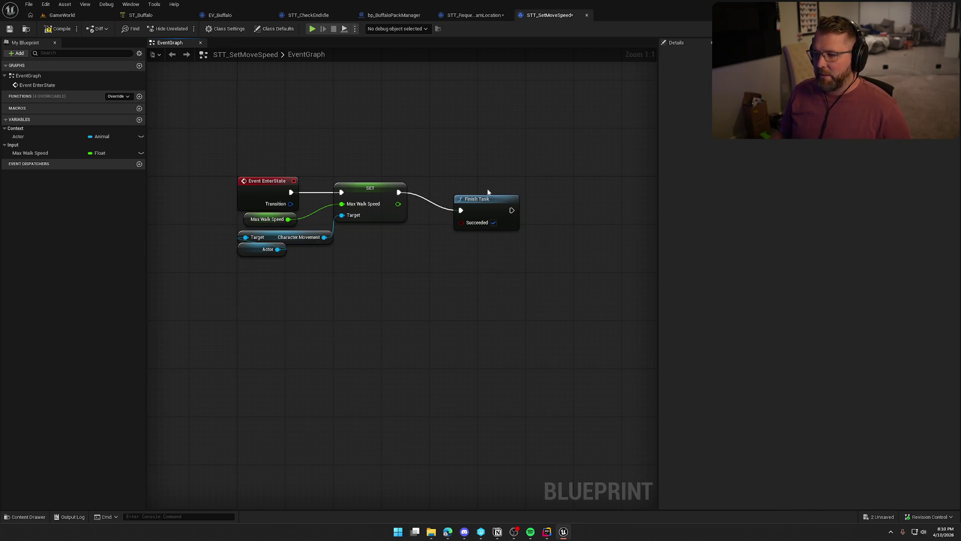
left_click_drag(488, 188, 465, 182)
key("ctrl+a")
left_click(379, 257)
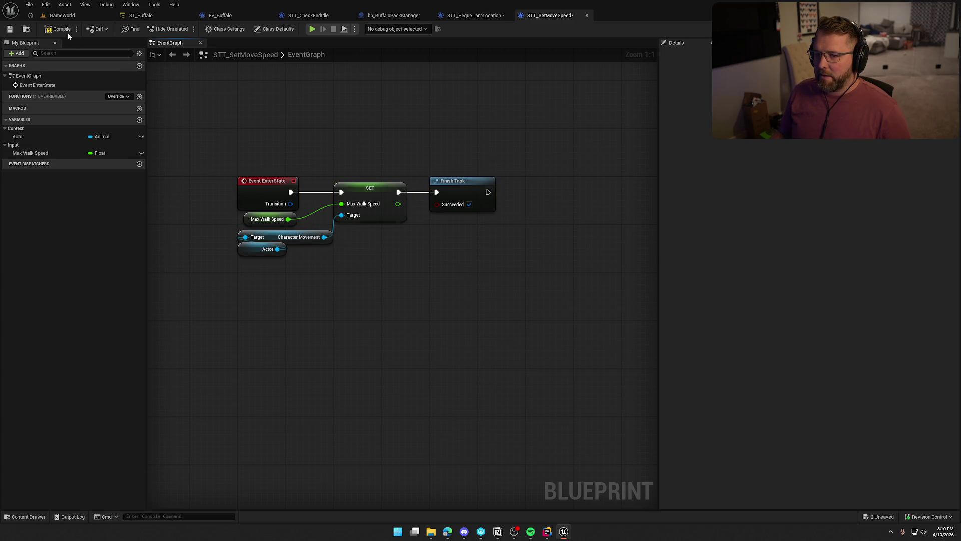
left_click(47, 27)
left_click(140, 15)
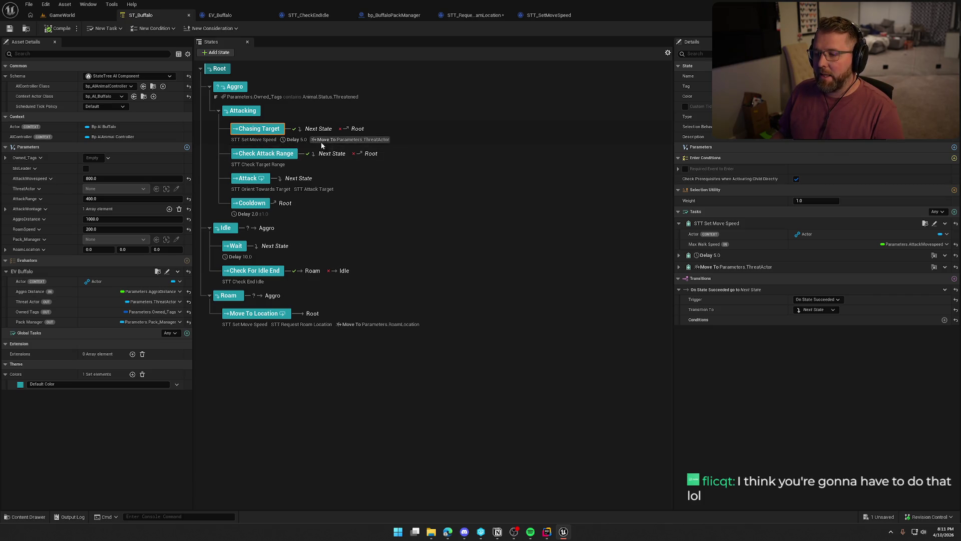
Add a child state named Set Move Speed under Attacking and move it above Chasing Target
left_click(250, 116)
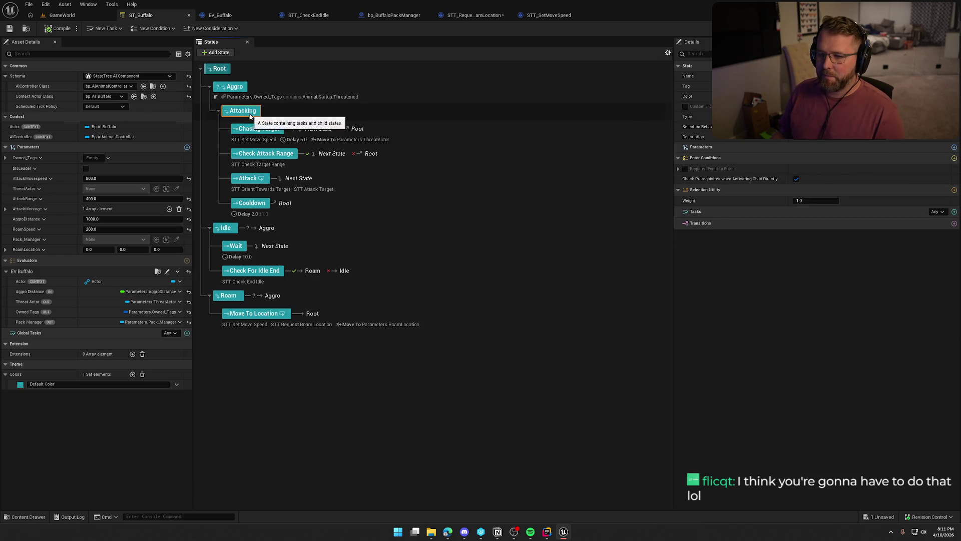
right_click(251, 117)
mouse_move(295, 132)
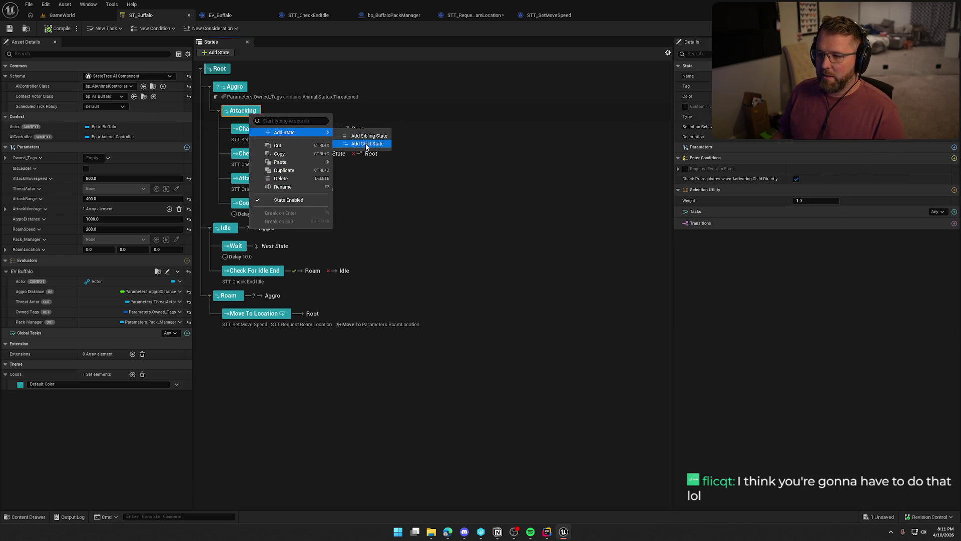
left_click(360, 146)
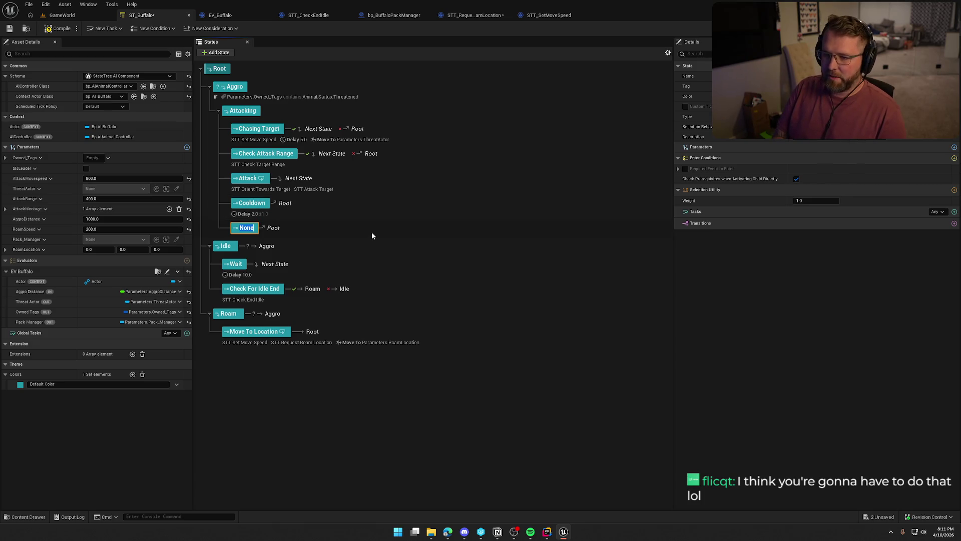
type("Set Mo")
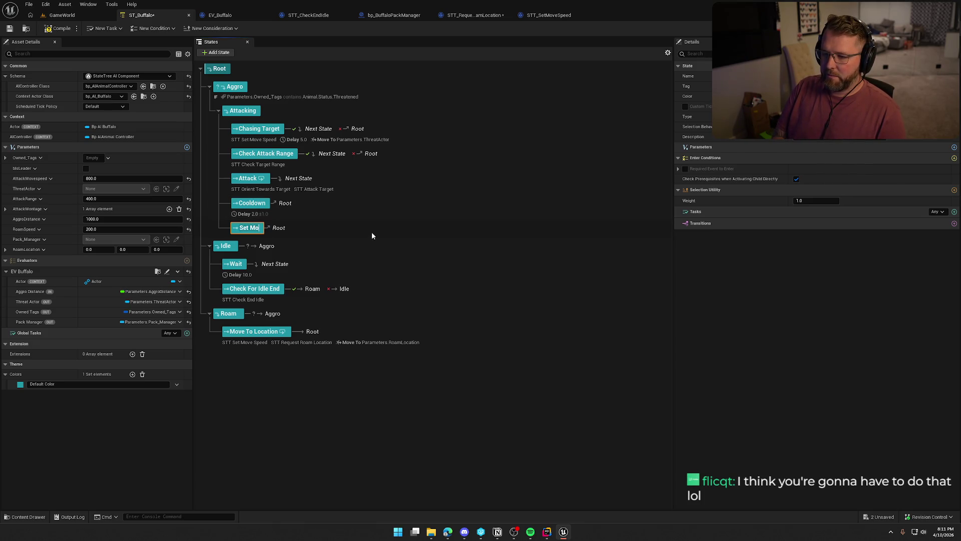
type("ve Speed")
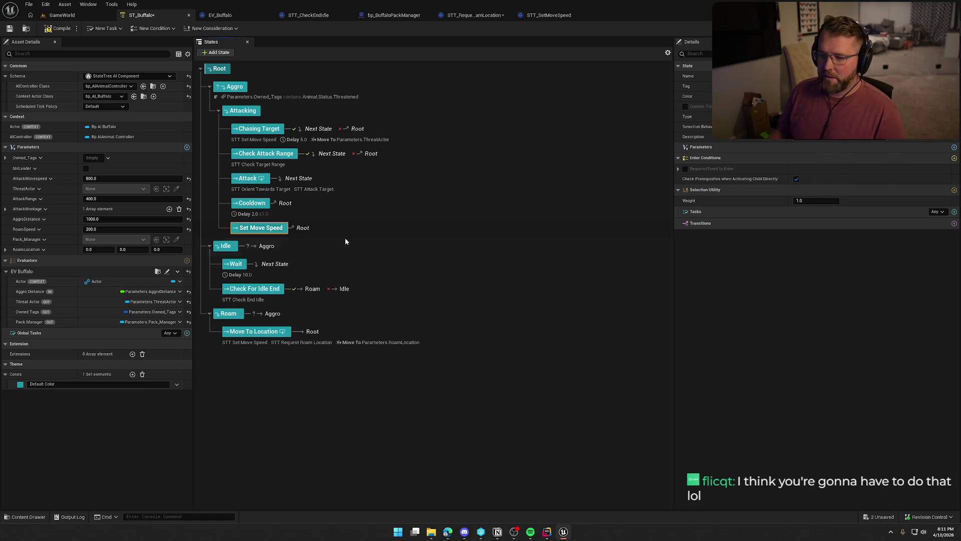
left_click_drag(268, 228, 264, 124)
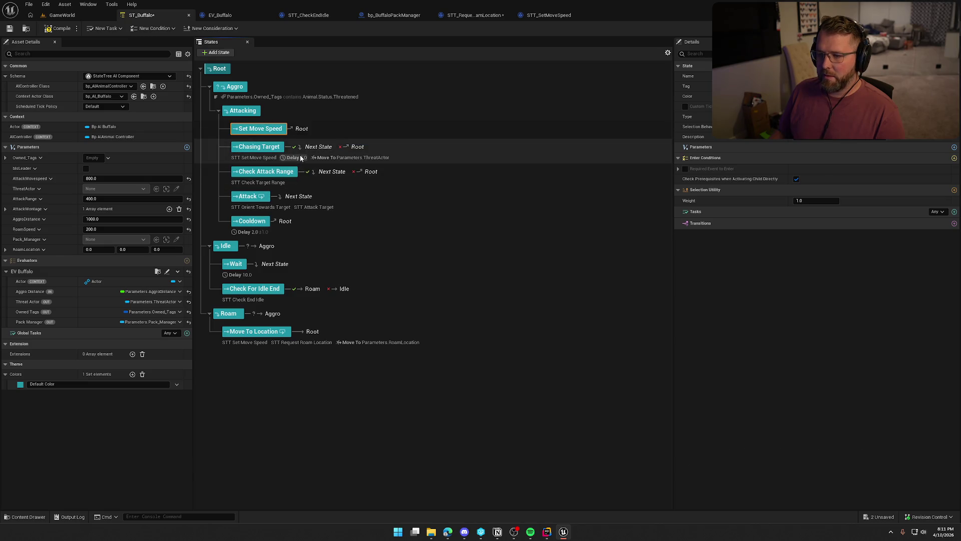
Give the Set Move Speed state an STT Set Move Speed task bound to AttackMovespeed
left_click(253, 159)
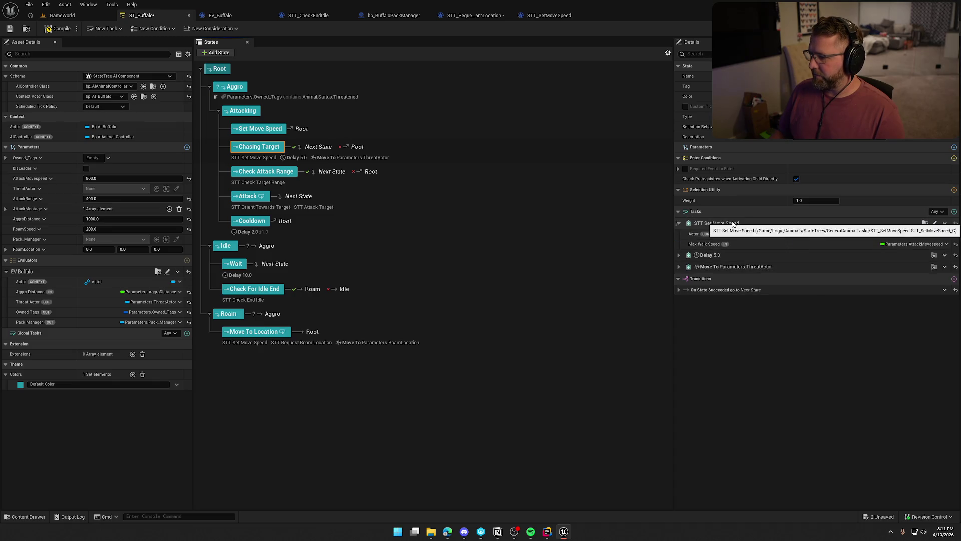
left_click(260, 129)
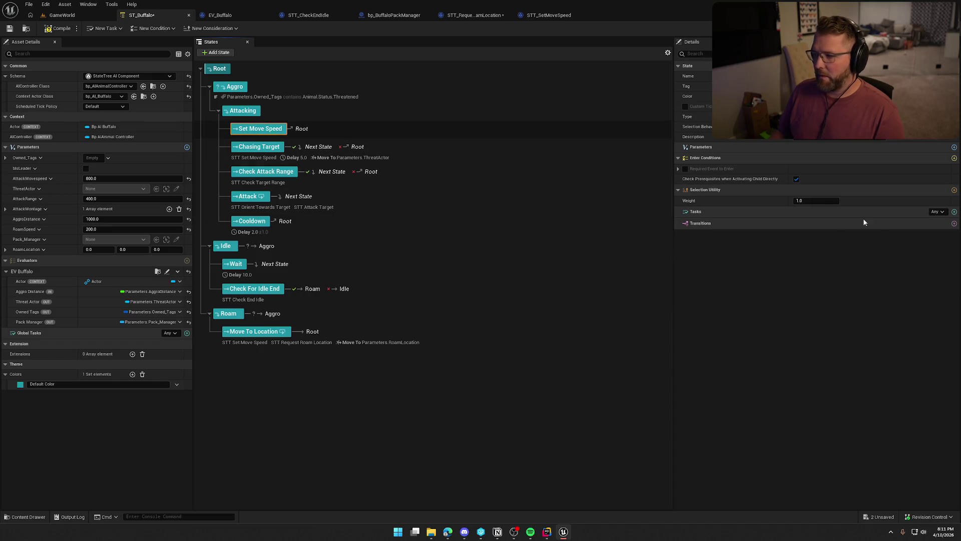
left_click(954, 213)
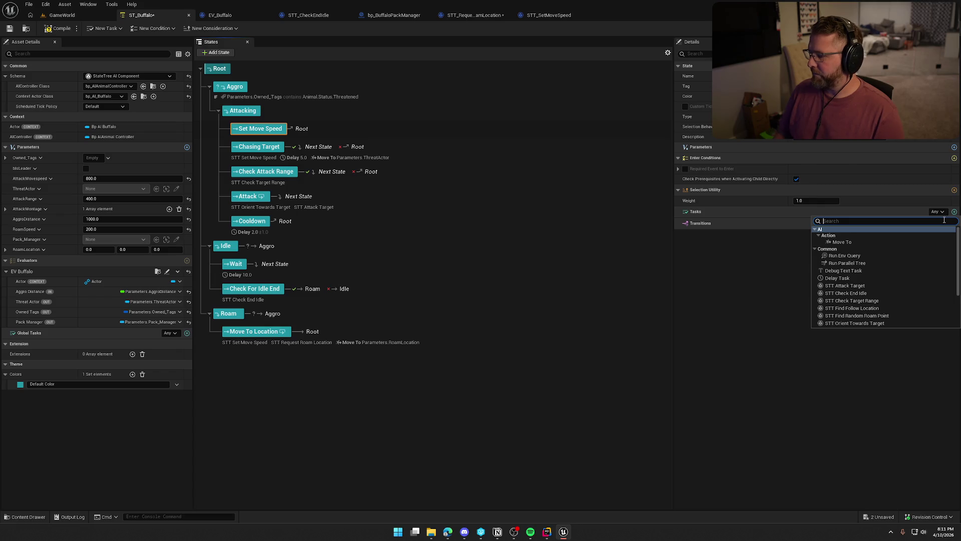
type("move")
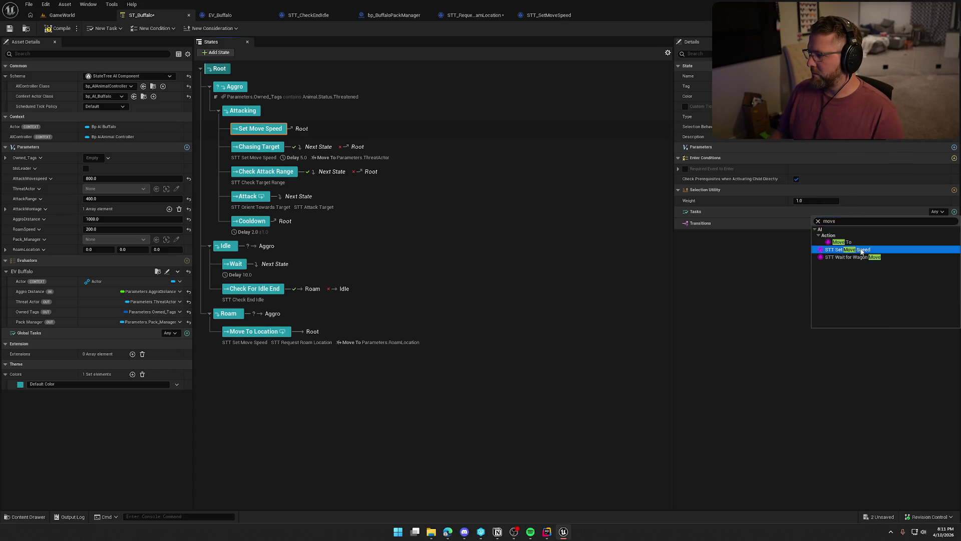
left_click(851, 250)
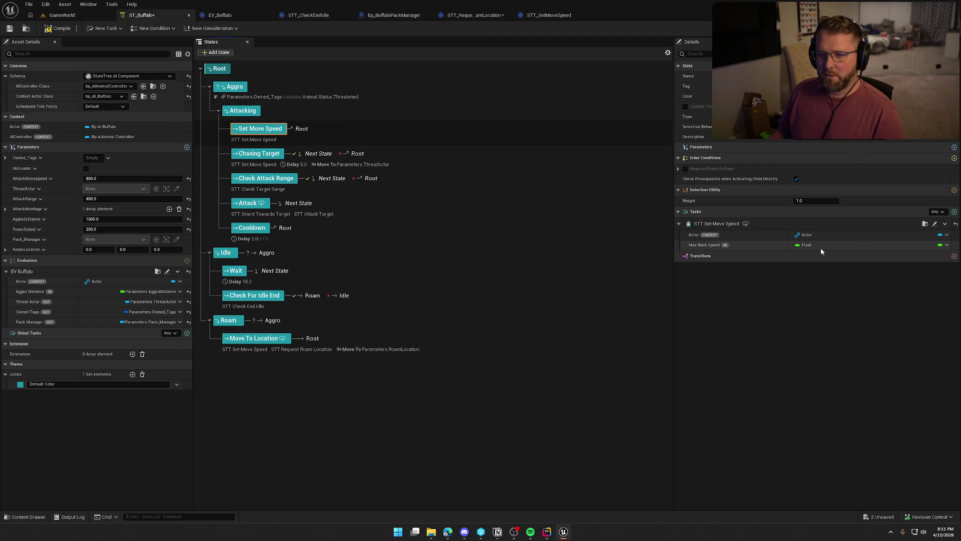
left_click(947, 244)
mouse_move(931, 277)
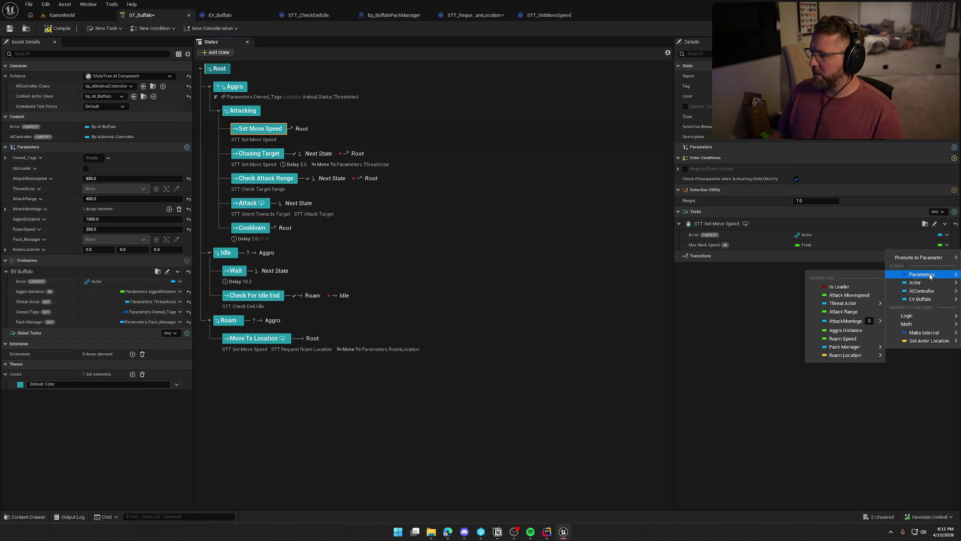
left_click(860, 295)
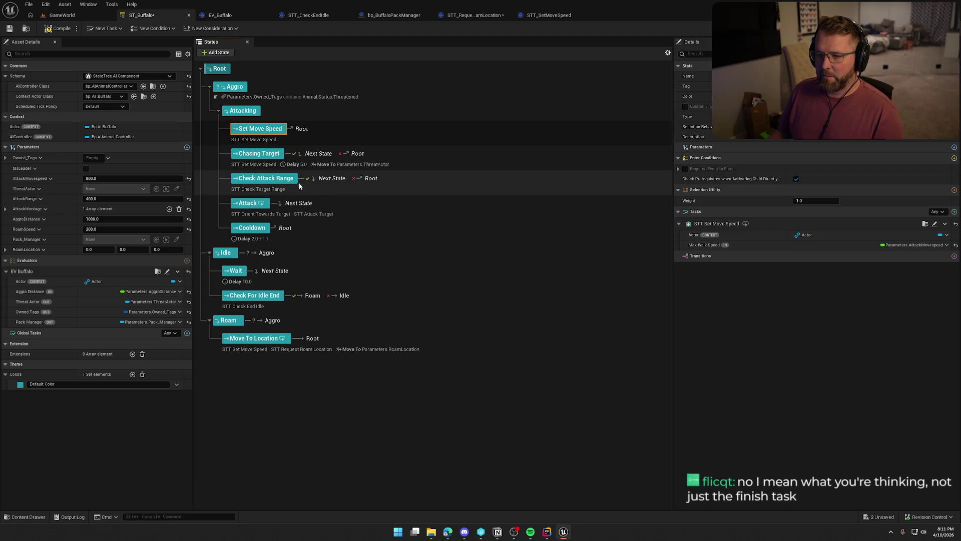
Remove the set-speed task from the Chasing Target state
left_click(251, 161)
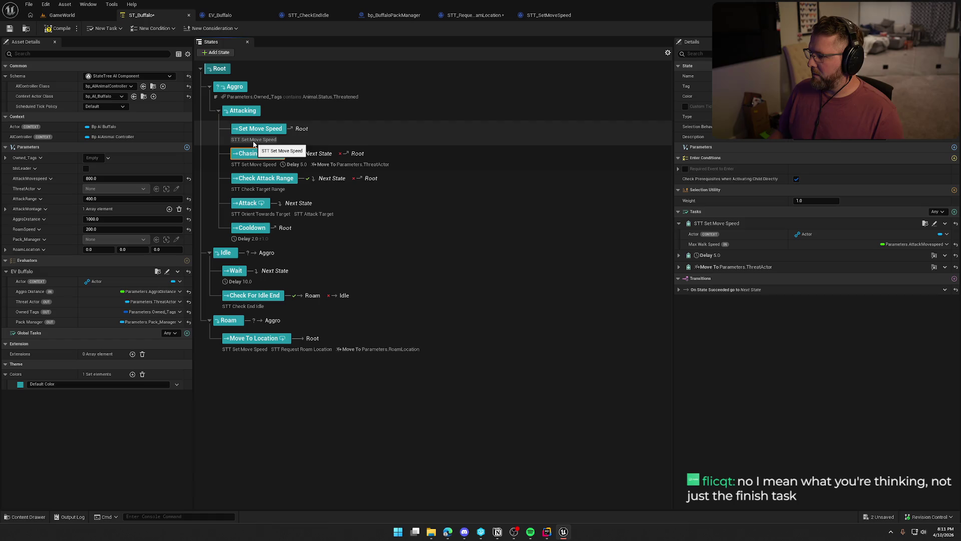
left_click(253, 142)
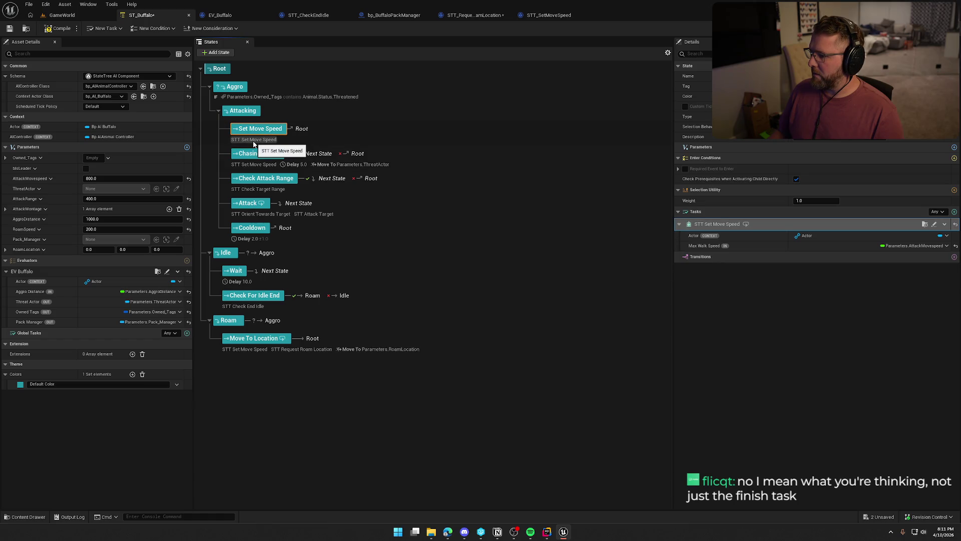
left_click(250, 160)
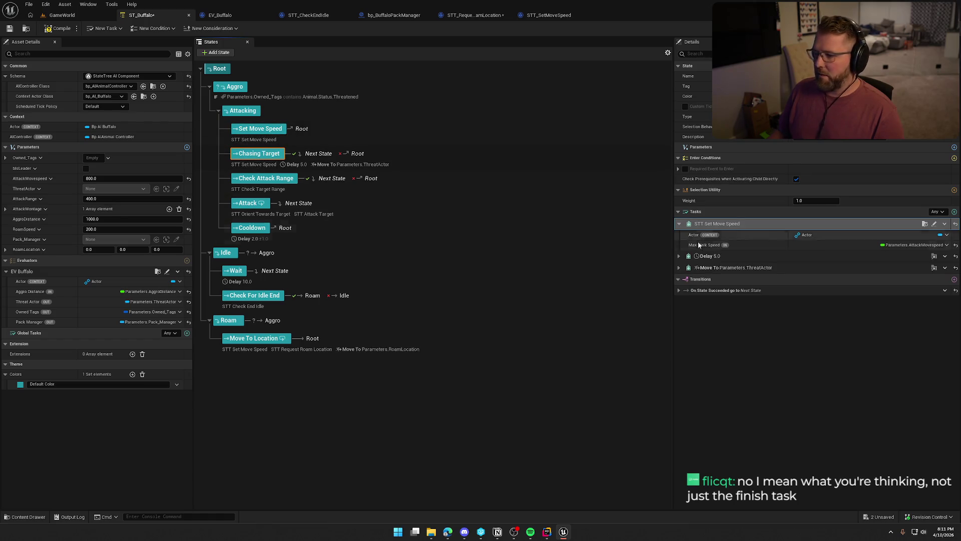
left_click(946, 225)
left_click(906, 302)
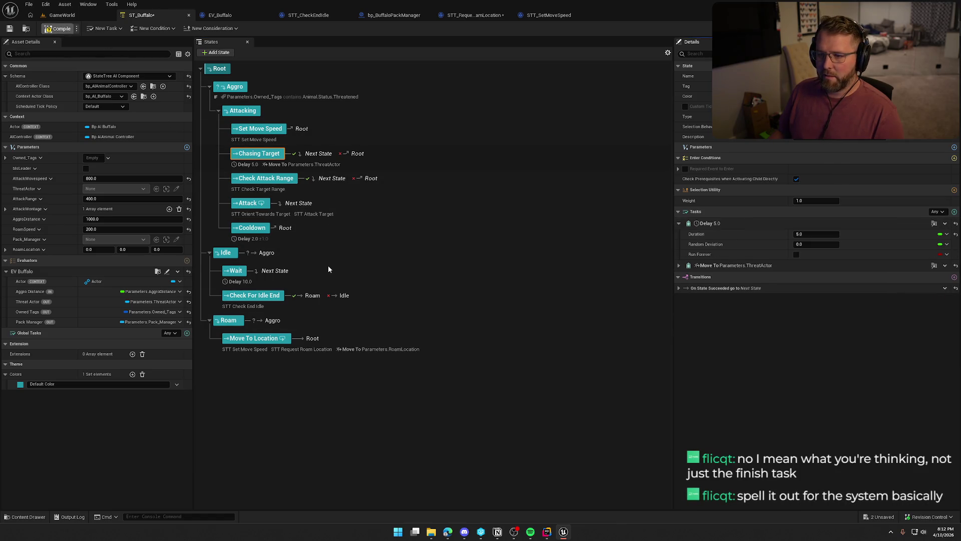
Add an On State Completed transition to Next State on Set Move Speed and compile
left_click(345, 130)
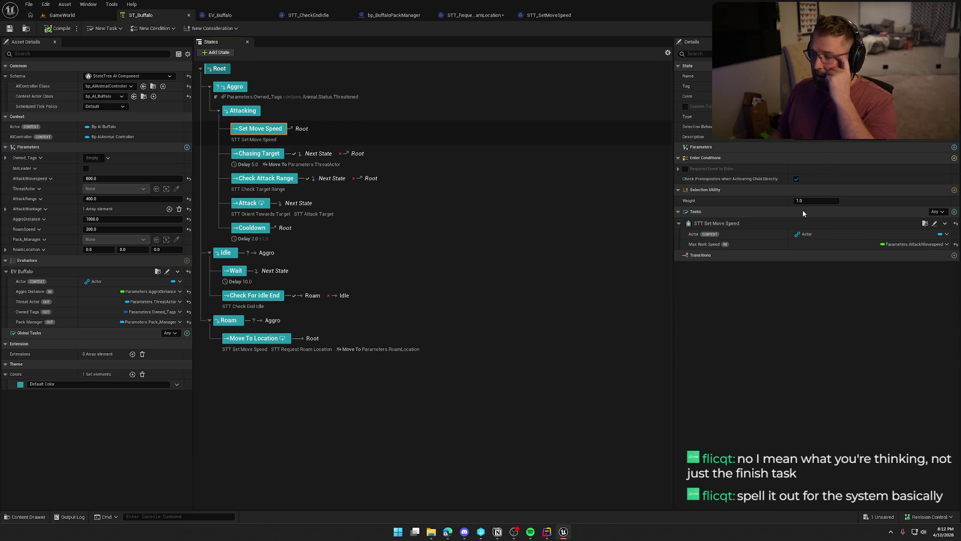
left_click(954, 255)
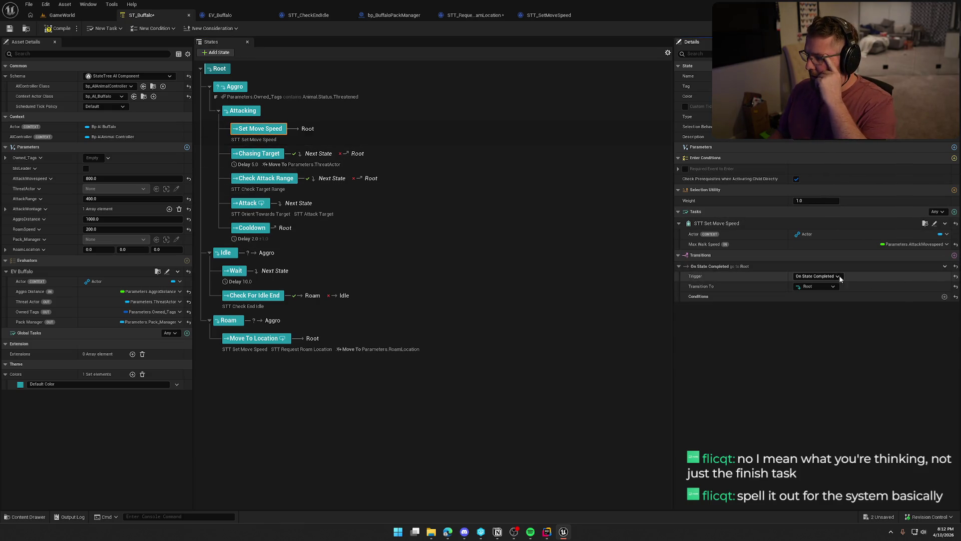
left_click(817, 287)
left_click(821, 309)
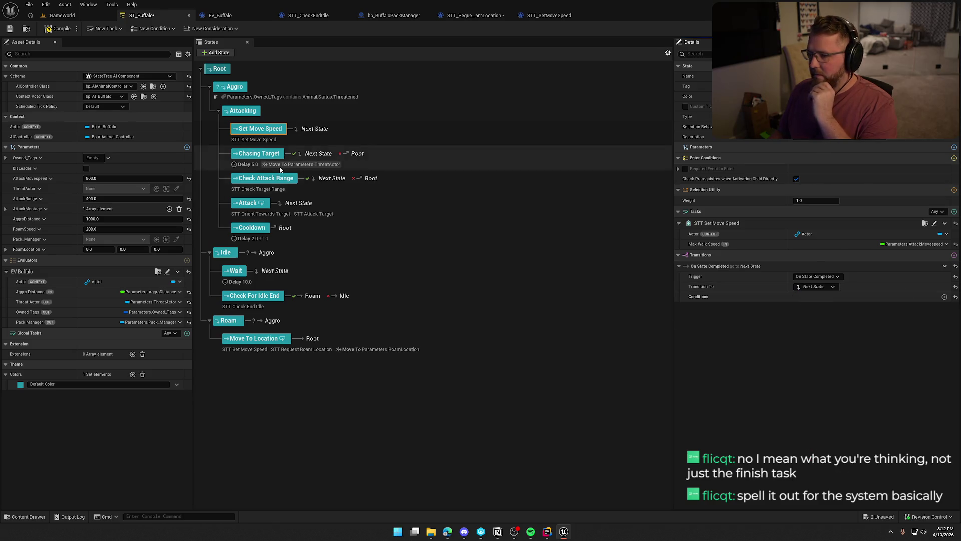
left_click(56, 31)
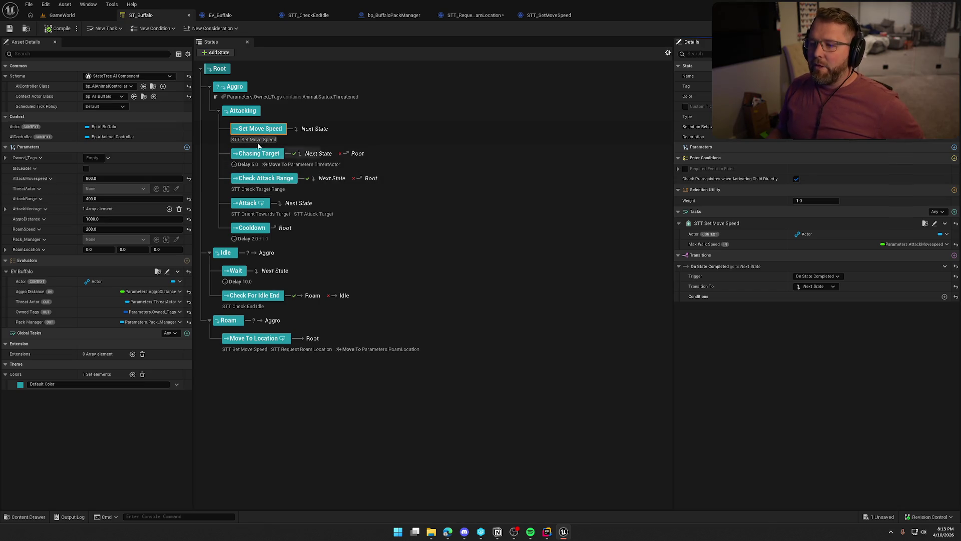
Add a Set Move Speed child state under Roam, placed above Move To Location
left_click(254, 341)
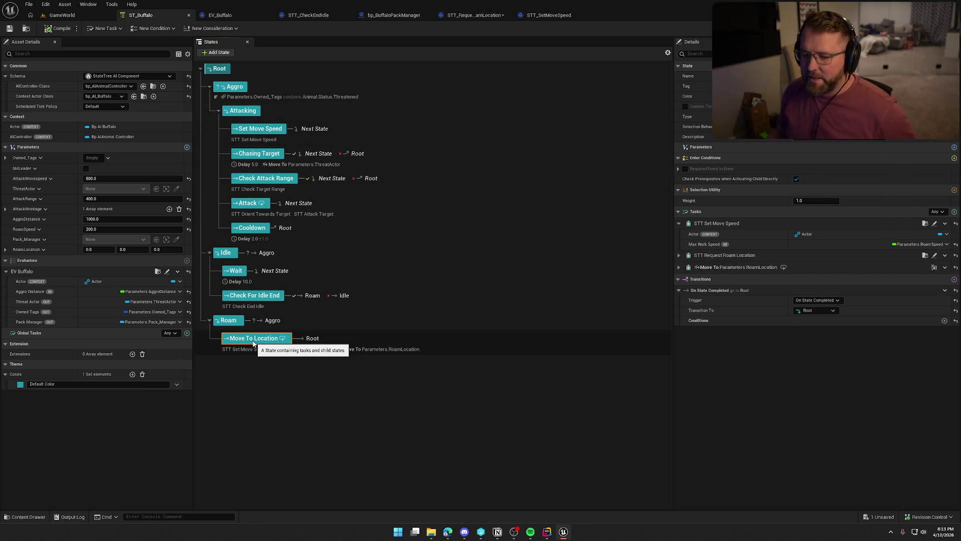
right_click(230, 322)
mouse_move(240, 339)
left_click(328, 341)
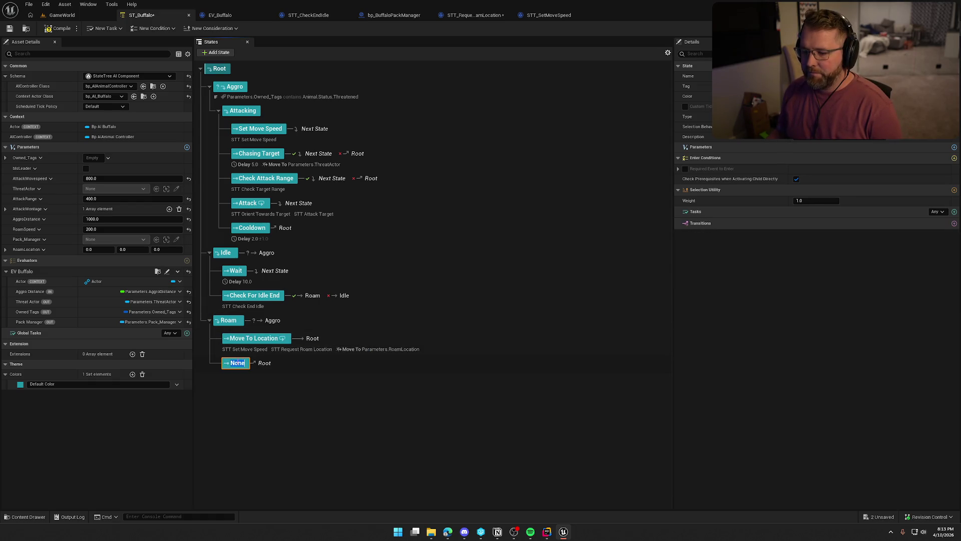
type("Set M")
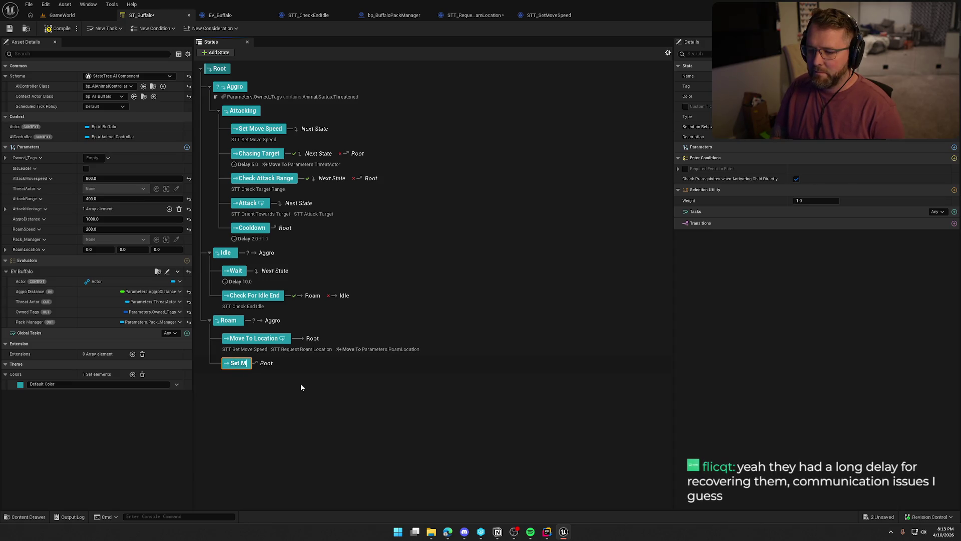
type("ove Speed")
key("Return")
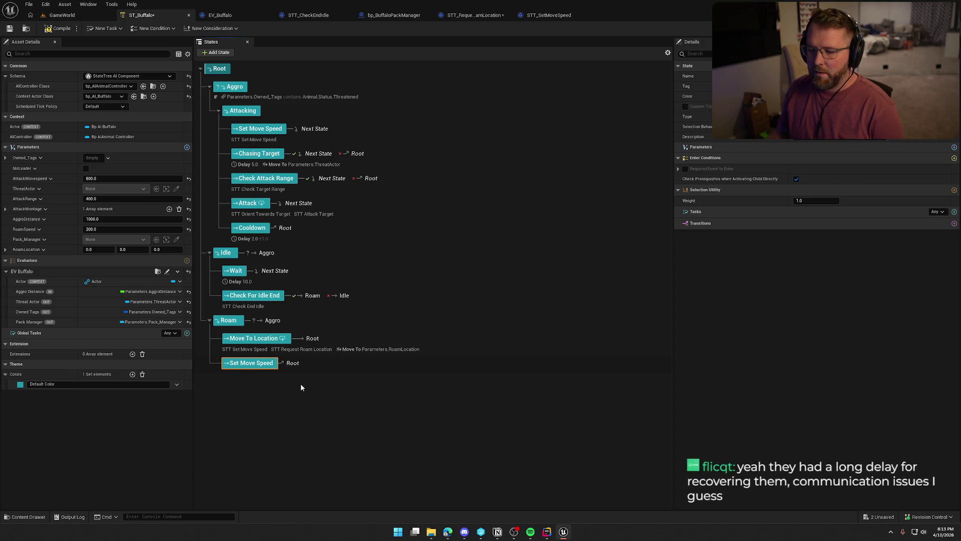
left_click_drag(237, 369, 244, 341)
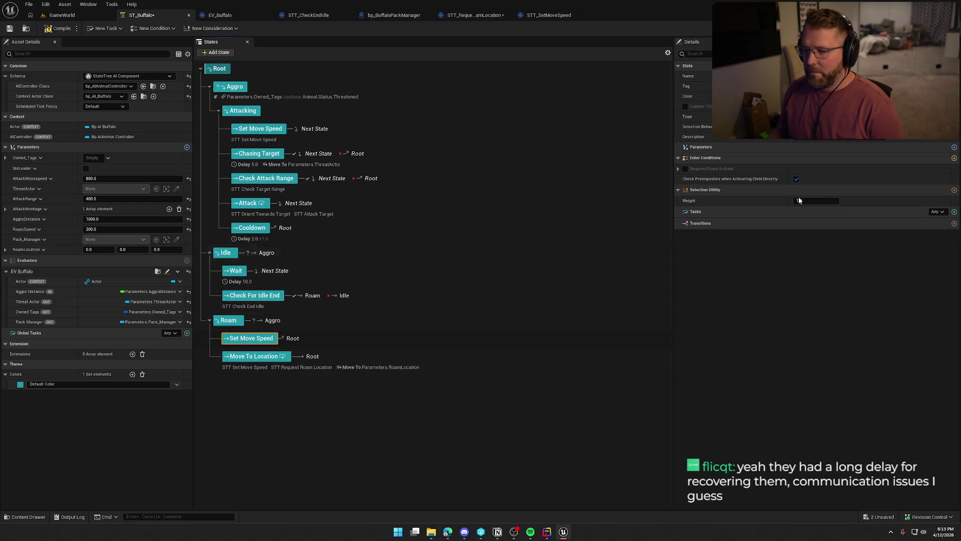
Give Roam's Set Move Speed an STT Set Move Speed task bound to RoamSpeed
left_click(954, 212)
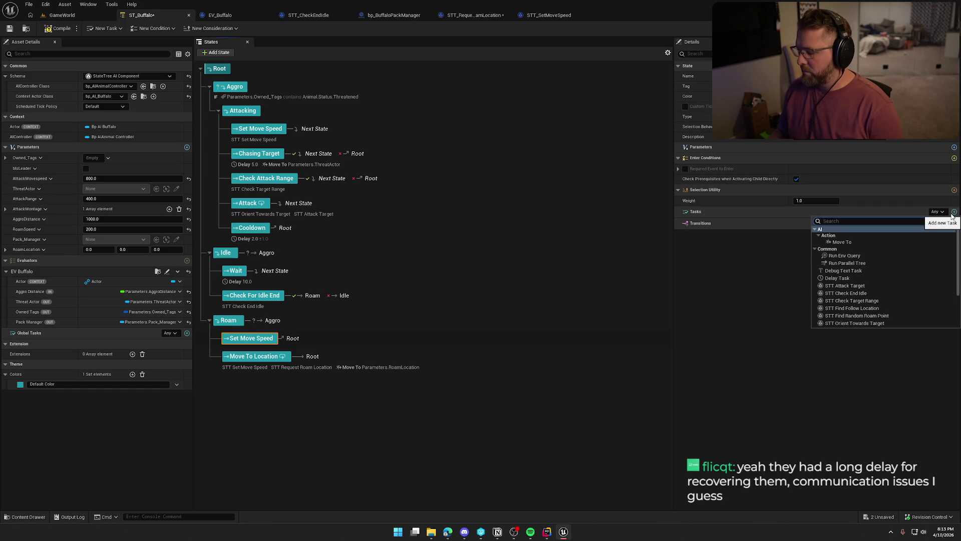
type("move")
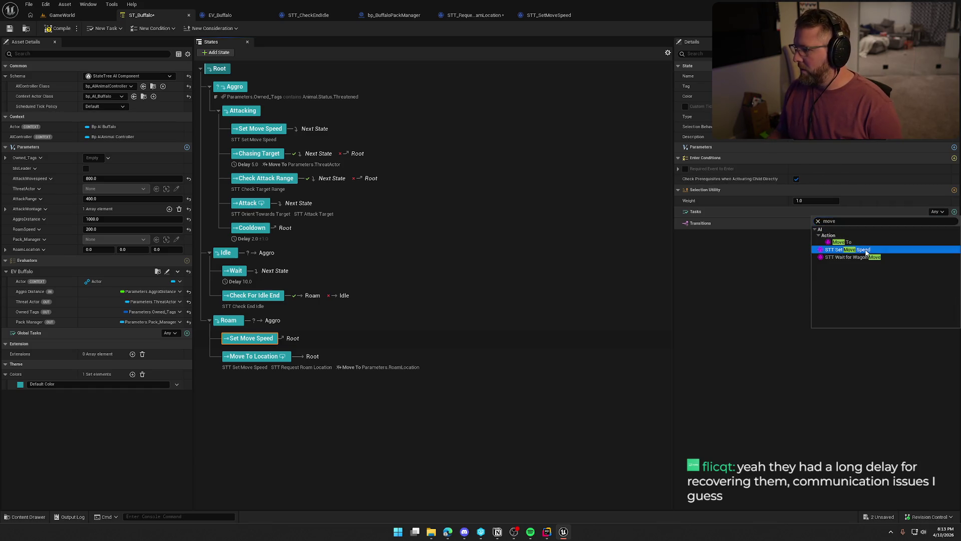
left_click(846, 250)
left_click(947, 245)
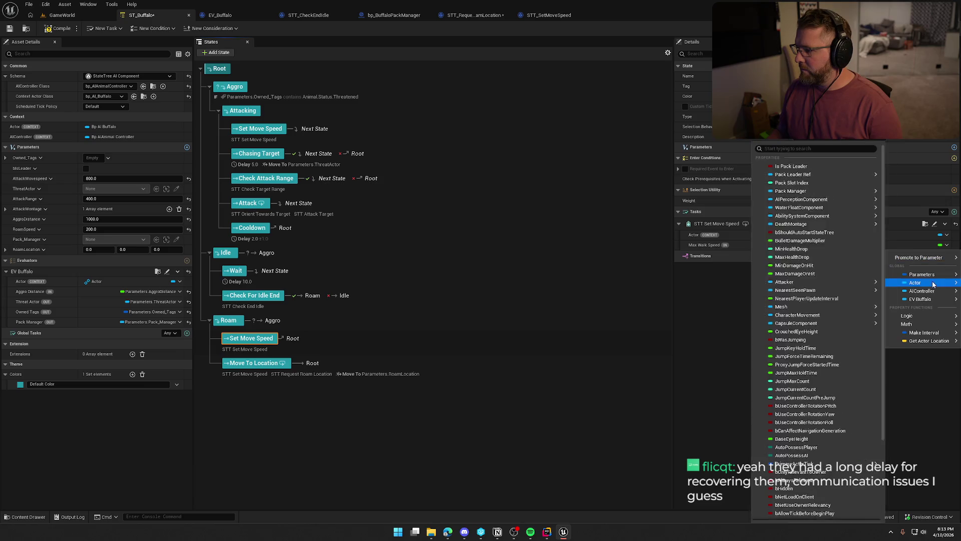
mouse_move(932, 279)
left_click(843, 338)
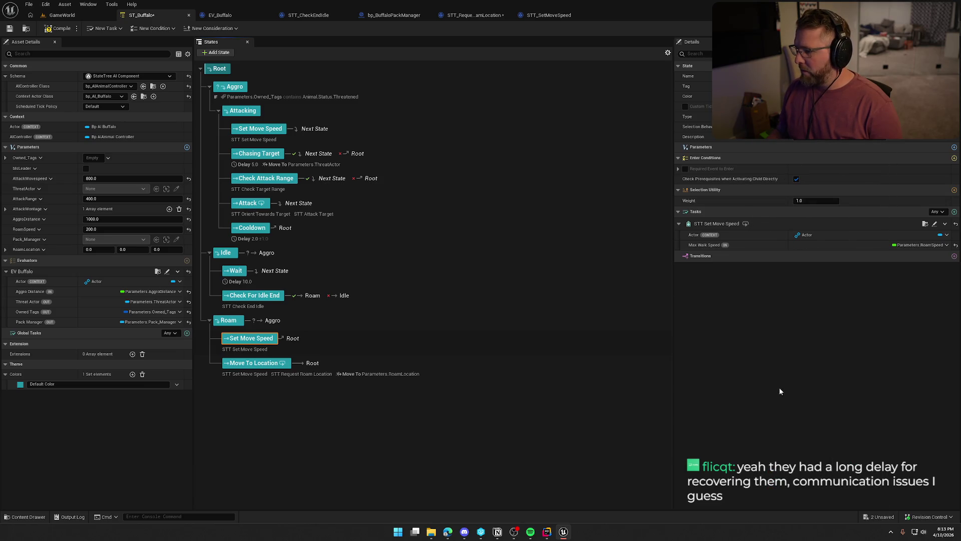
Remove the set-speed task from Move To Location and open the STT Request Roam Location blueprint
left_click(253, 363)
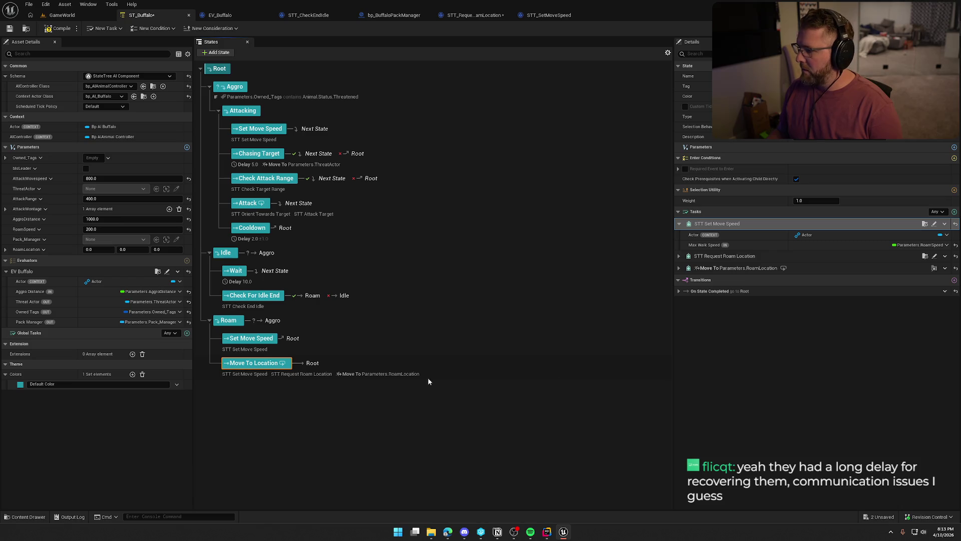
left_click(945, 223)
left_click(924, 302)
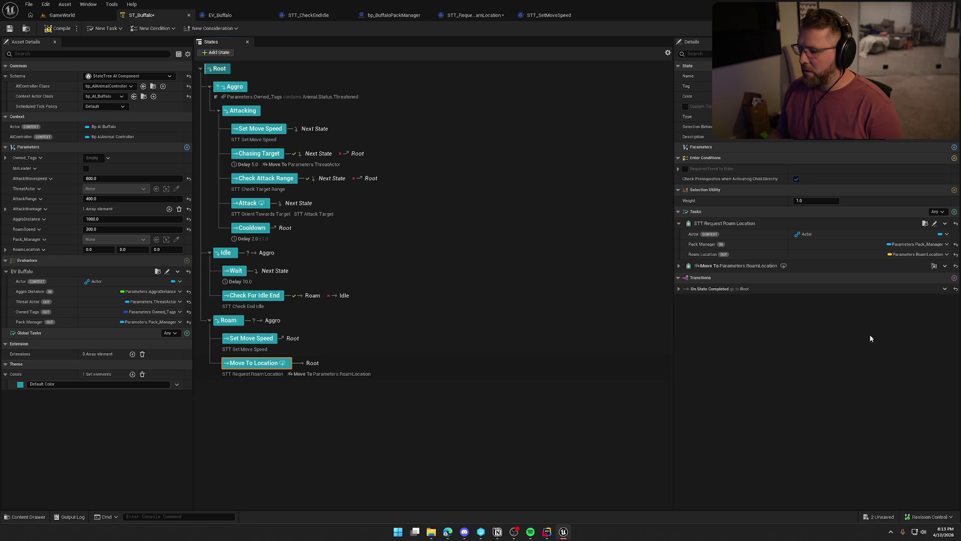
left_click(367, 426)
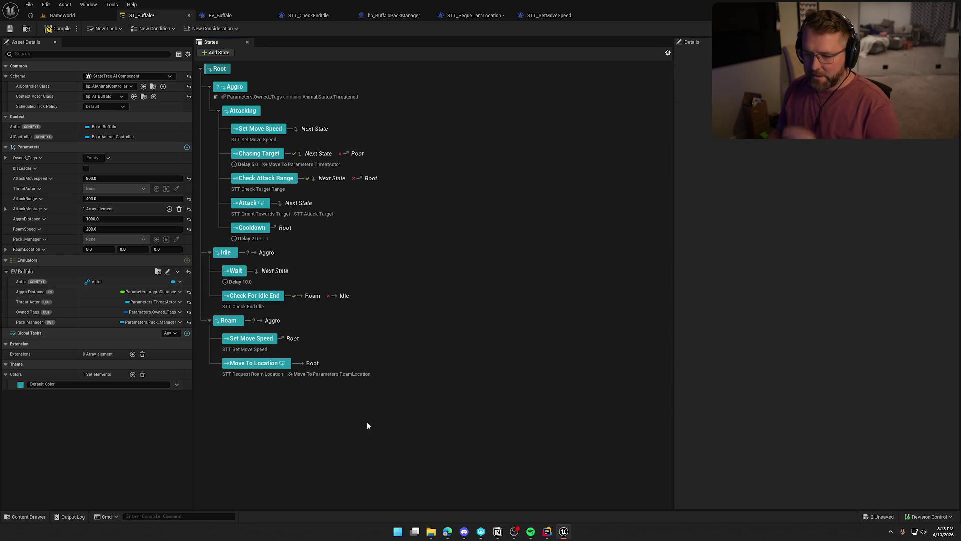
left_click(254, 374)
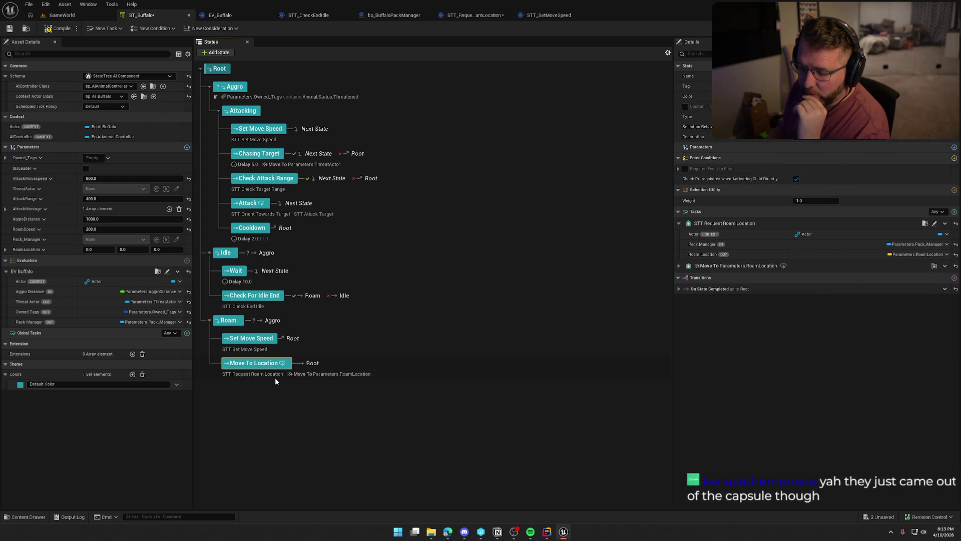
left_click(264, 377)
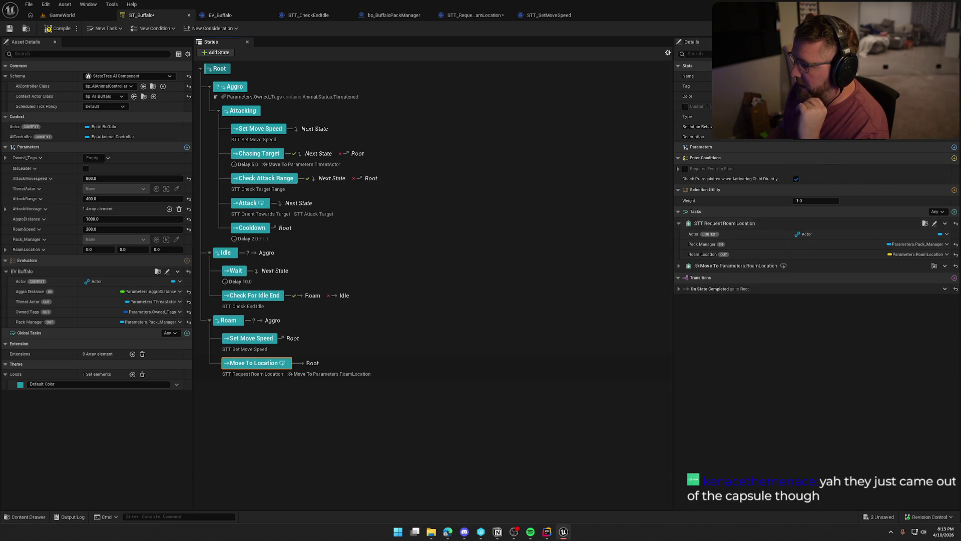
left_click(935, 224)
Add a Finish Task after SET with Succeeded wired from the random-point Return Value
mouse_move(496, 175)
left_mouse_down()
mouse_move(569, 173)
mouse_move(560, 173)
left_mouse_up()
type("finish")
key("Return")
left_click_drag(497, 146, 542, 146)
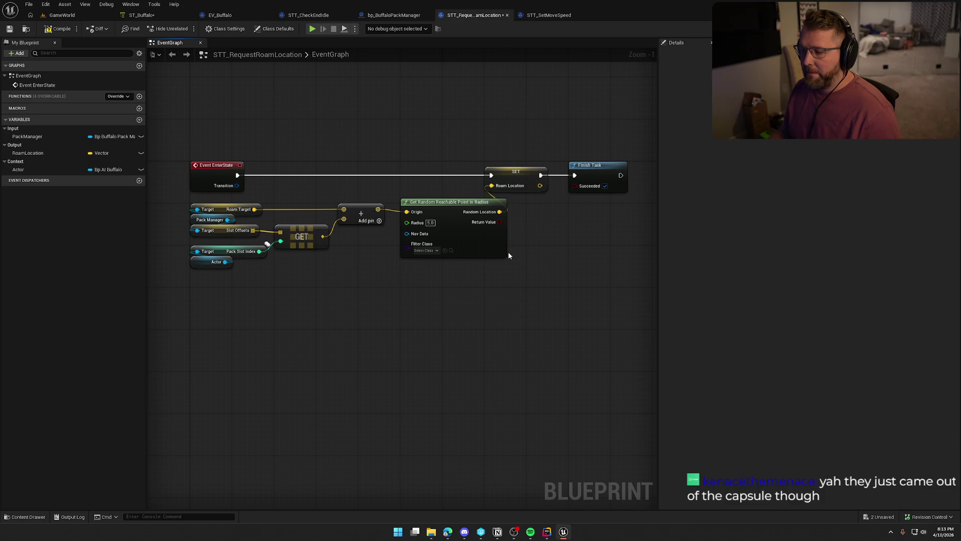
left_click_drag(536, 252, 501, 249)
left_click_drag(461, 219, 538, 184)
left_click_drag(514, 302, 540, 301)
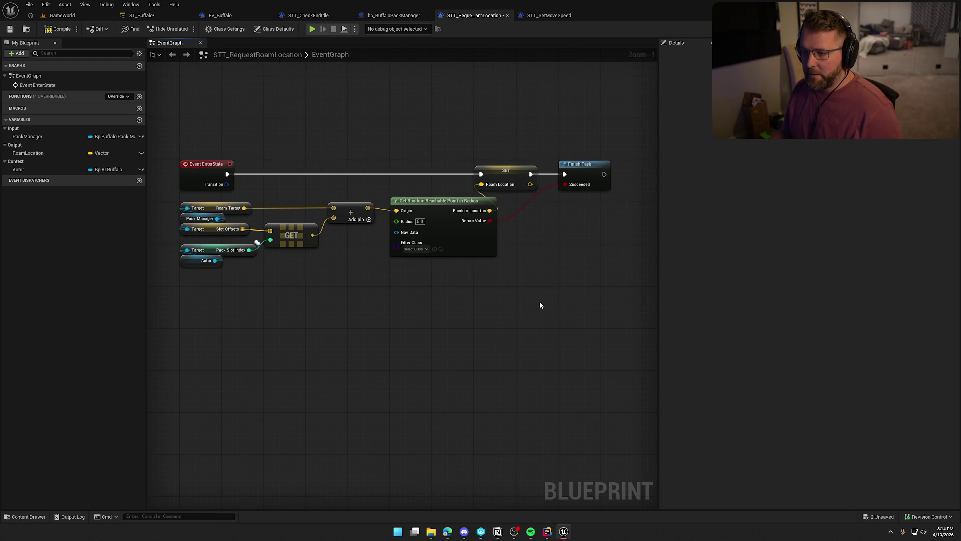
Compile STT_RequestRoamLocation, check it out and save it
left_click(57, 29)
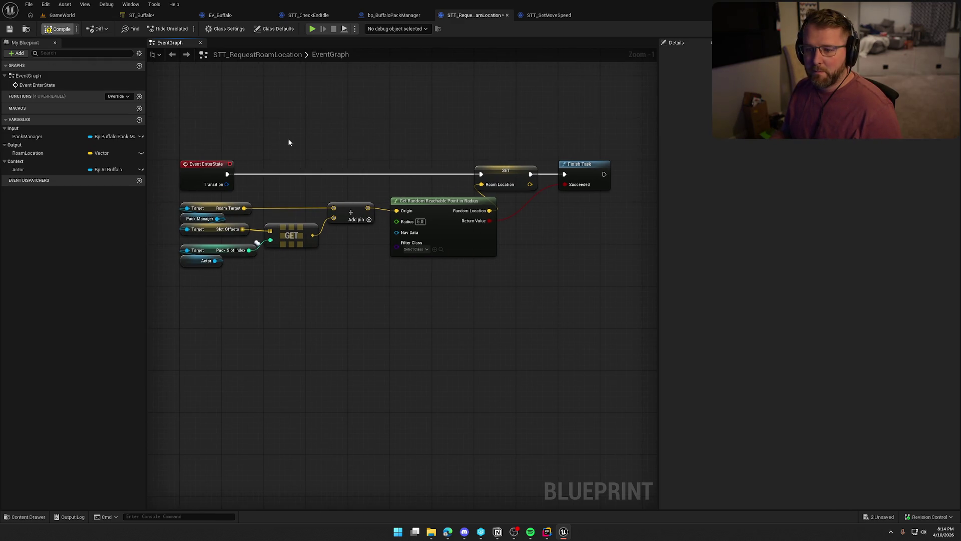
left_click(493, 351)
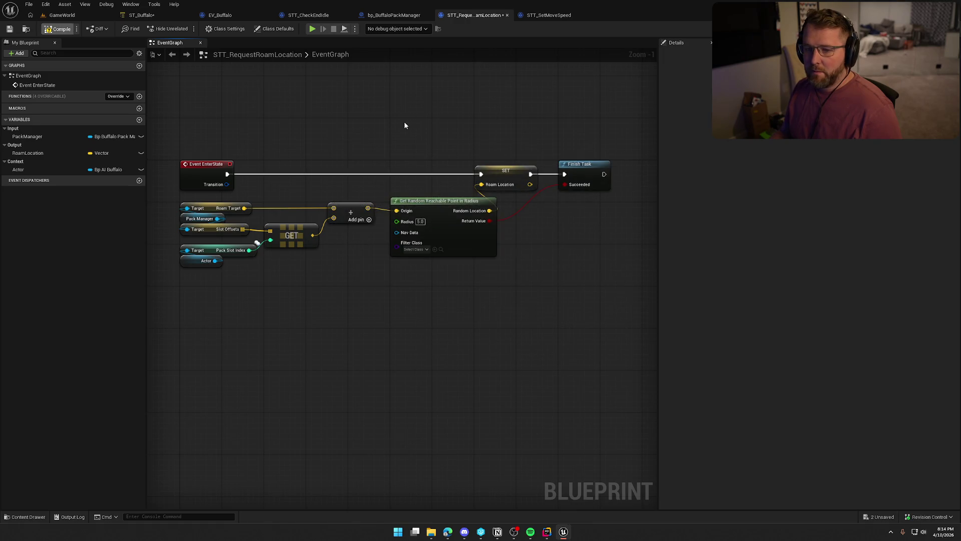
left_click(141, 15)
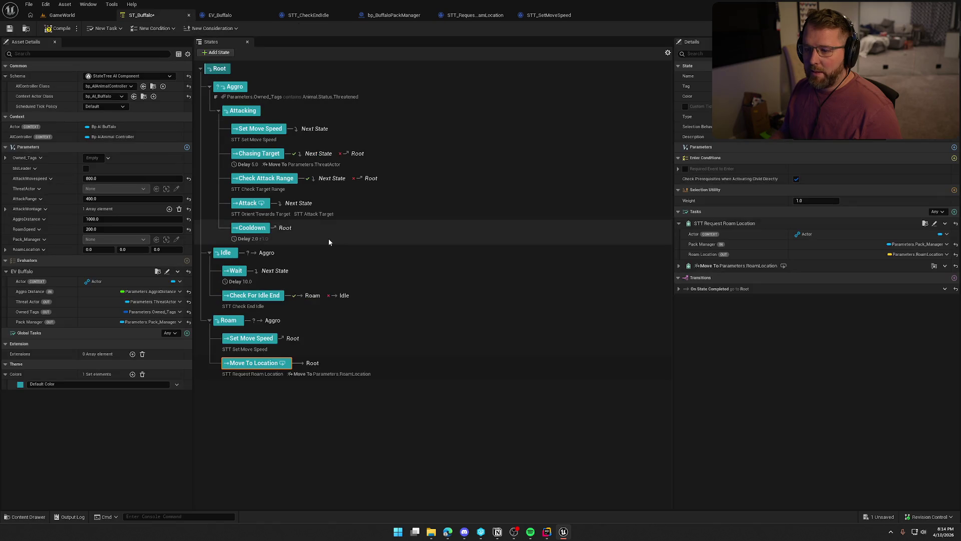
Add a child state named Get Roam Location under Roam and place it above Move To Location
left_click(229, 320)
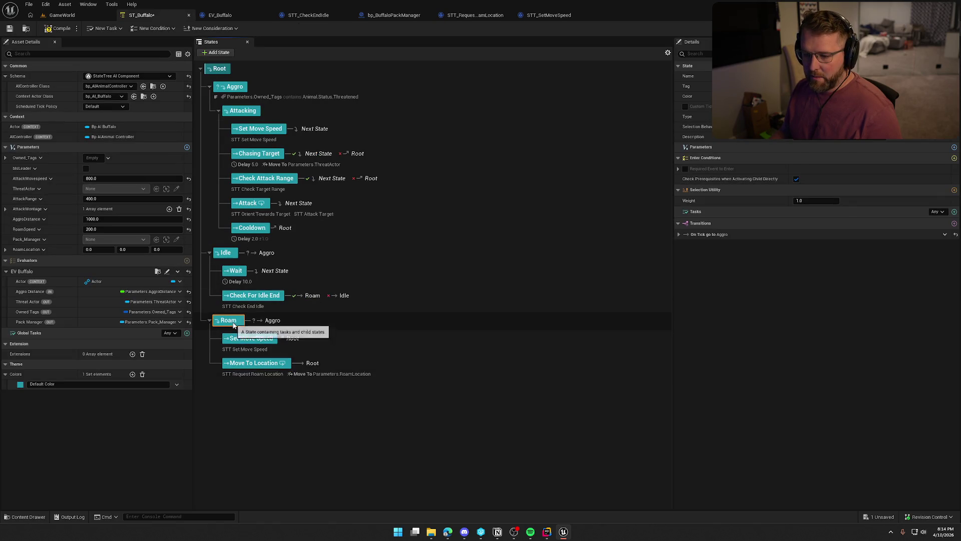
right_click(229, 321)
mouse_move(289, 343)
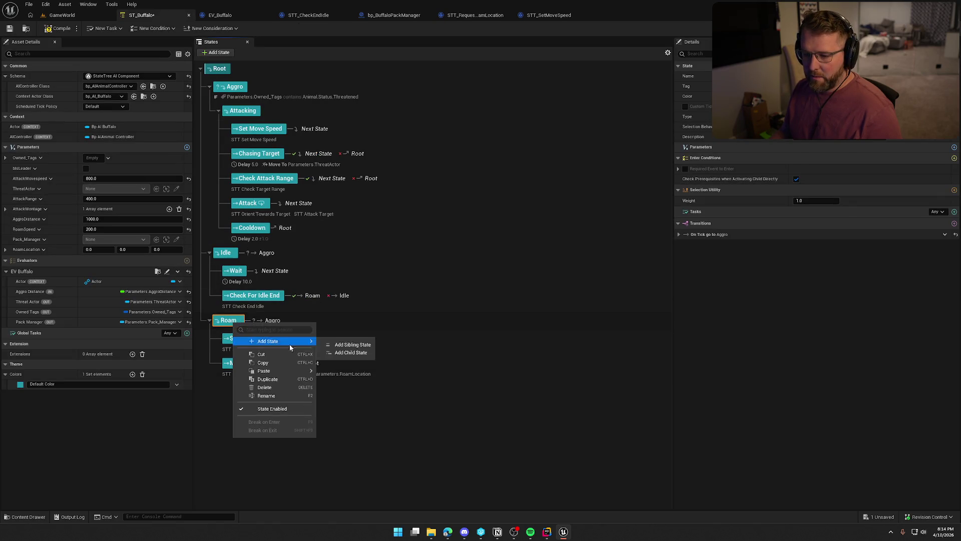
left_click(351, 352)
type("Get Roam Loa")
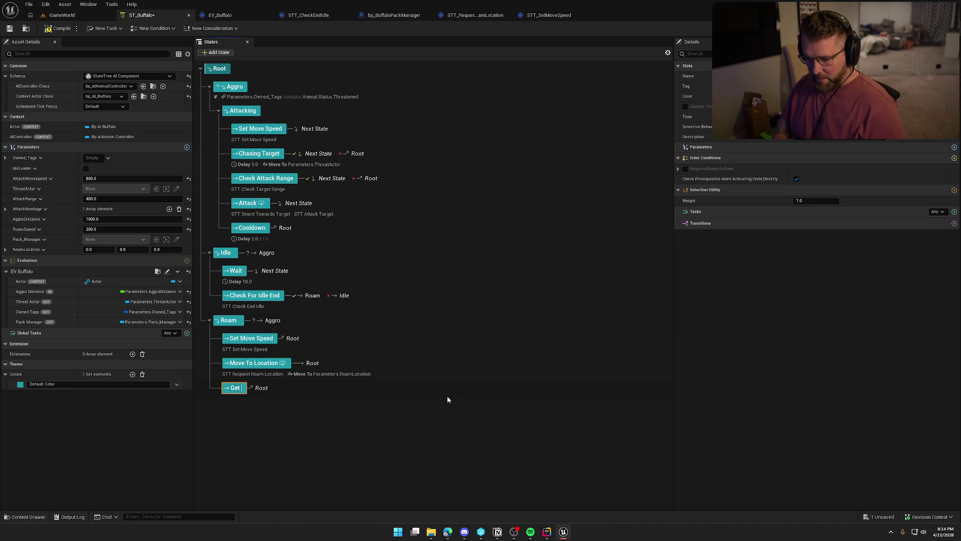
type("ction")
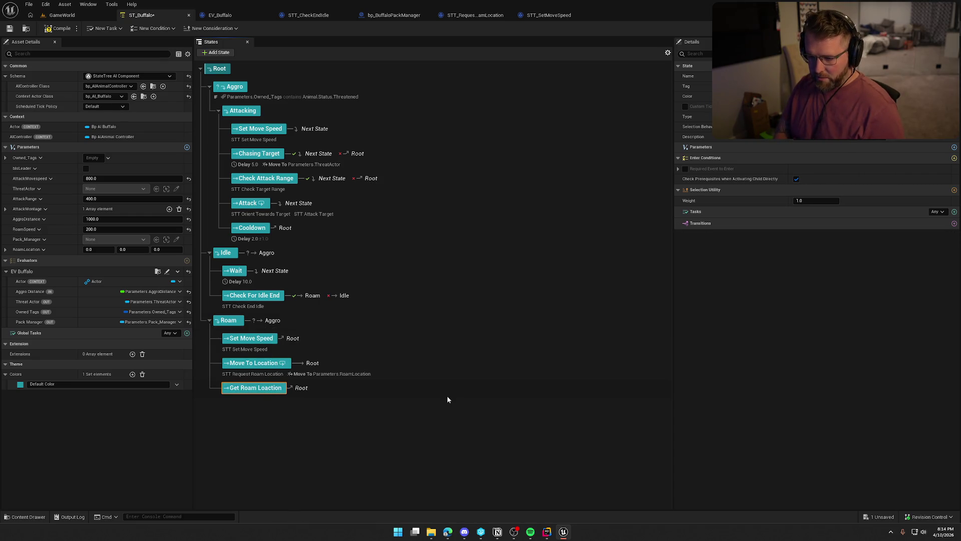
key("Left")
key("Left")
key("Left")
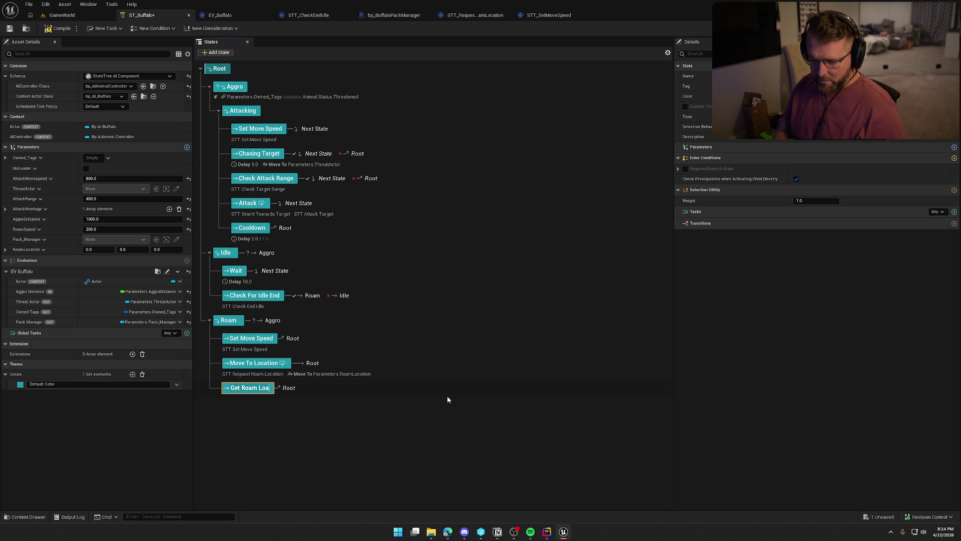
key("BackSpace")
type("cation")
key("Return")
left_click_drag(256, 389, 255, 372)
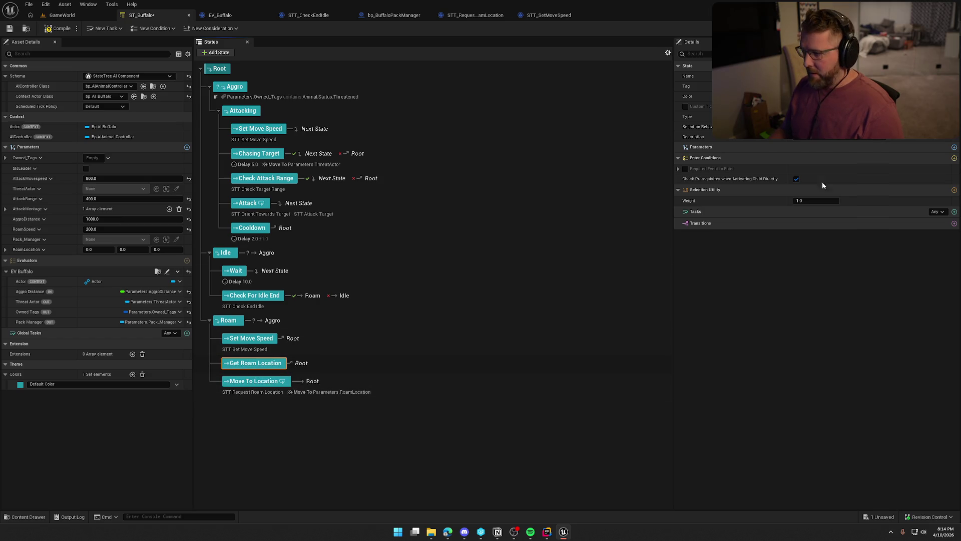
left_click(955, 211)
Add STT Request Roam Location to Get Roam Location, binding Pack Manager and Roam Location to their parameters
type("reque")
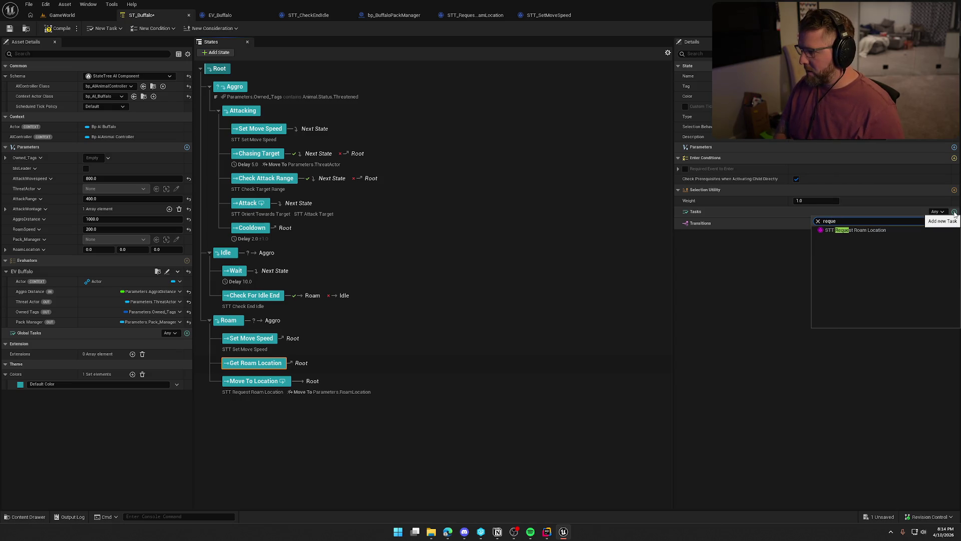
left_click(896, 230)
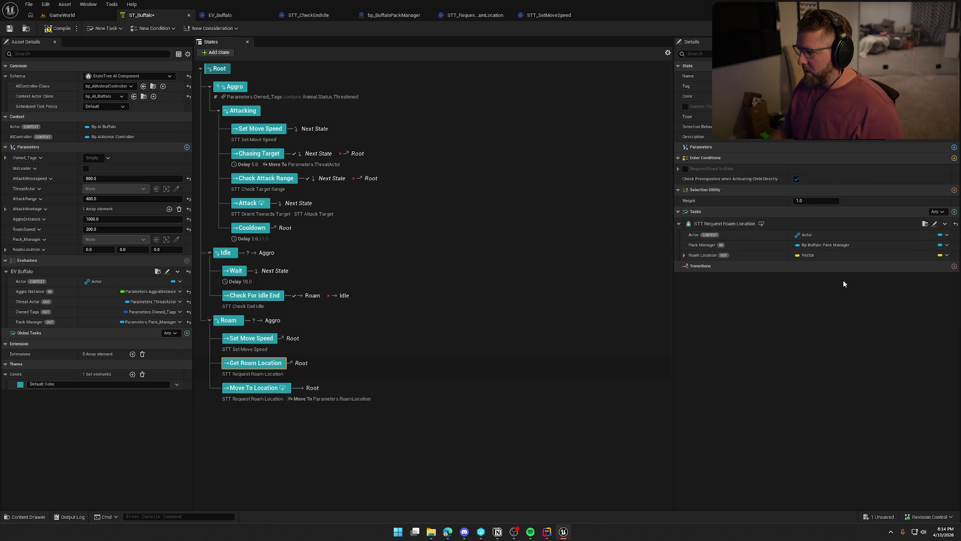
left_click(947, 246)
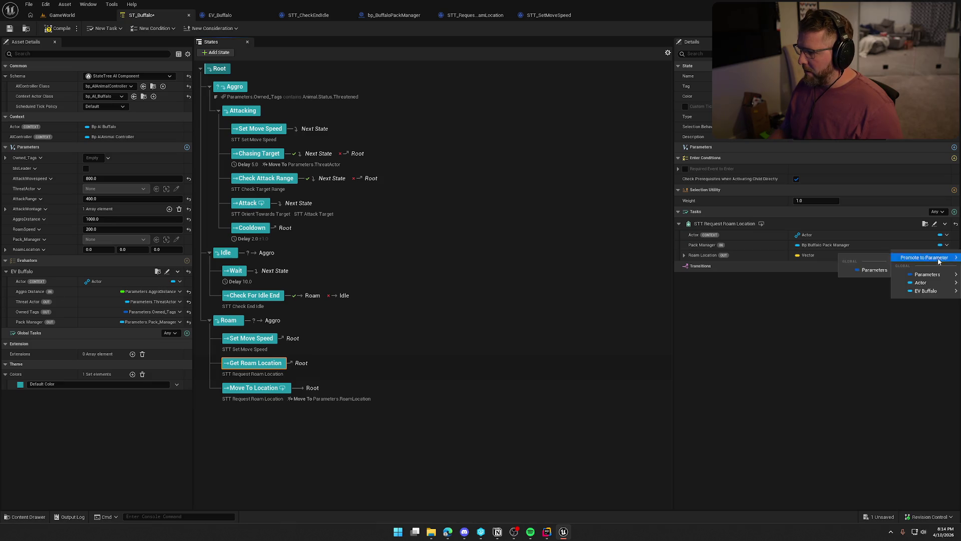
mouse_move(926, 274)
left_click(870, 286)
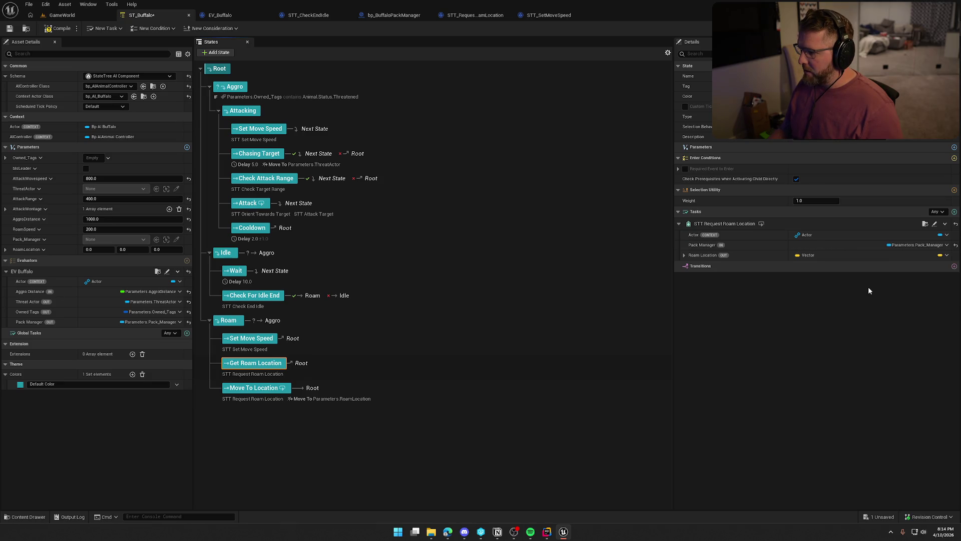
left_click(947, 256)
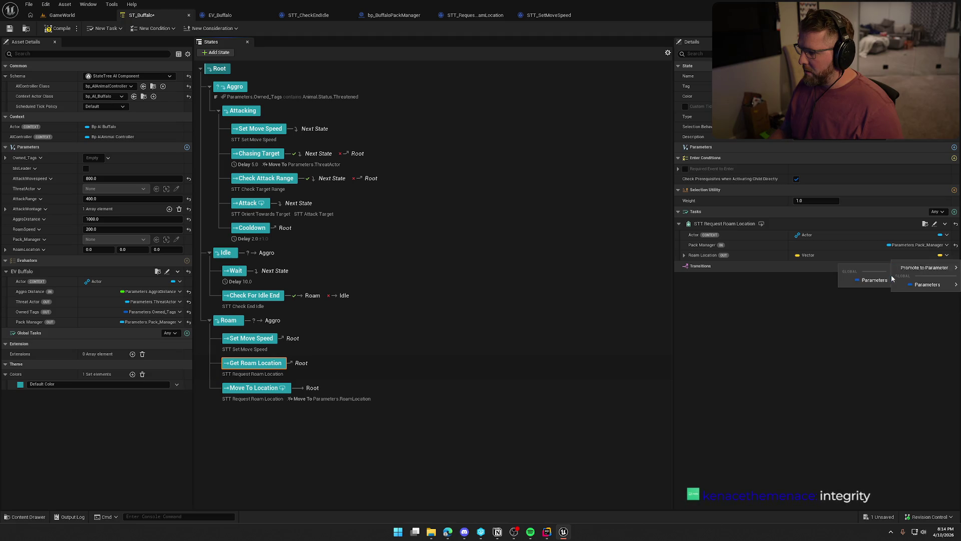
mouse_move(899, 287)
left_click(864, 305)
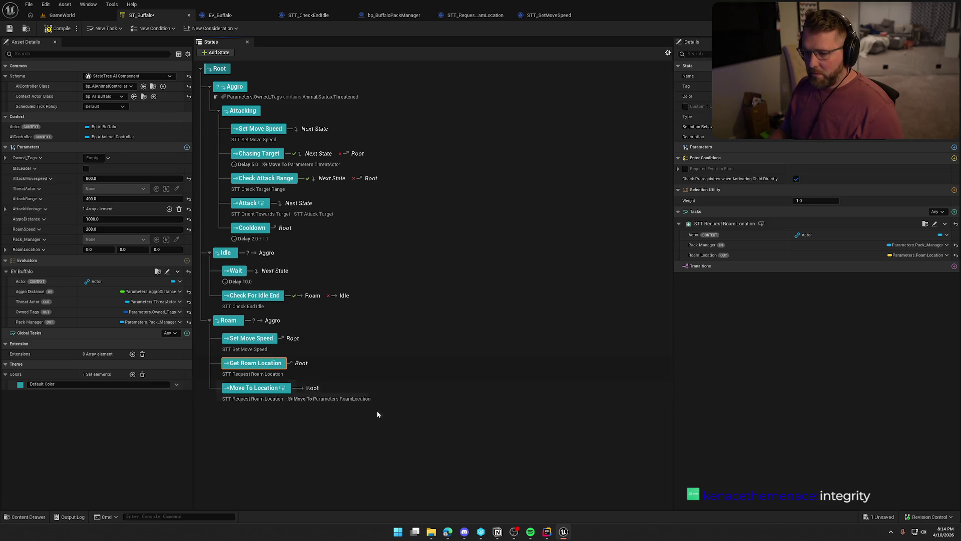
Delete the Request Roam Location task from the Move To Location state
left_click(346, 398)
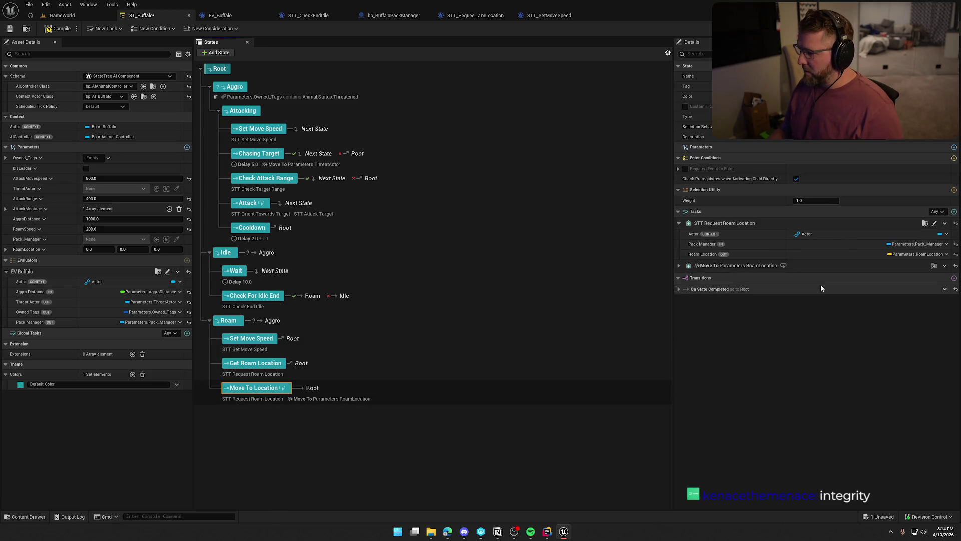
left_click(946, 223)
left_click(924, 302)
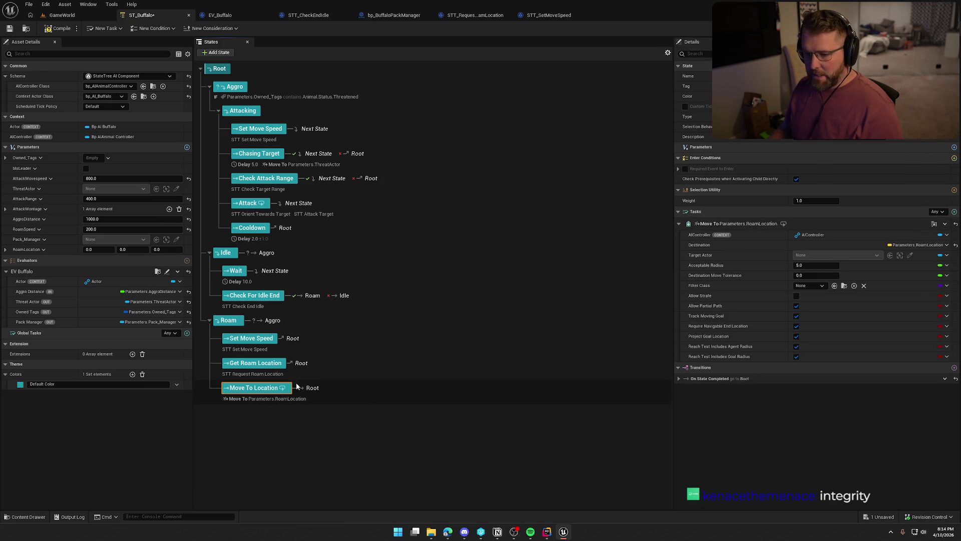
left_click(321, 343)
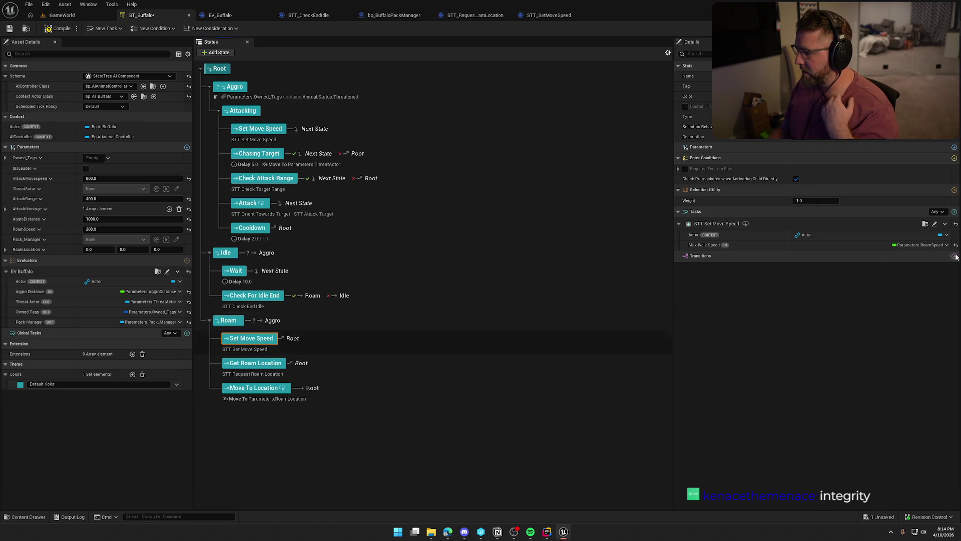
Set Set Move Speed's On State Completed transition to go to Next State
left_click(816, 287)
left_click(816, 307)
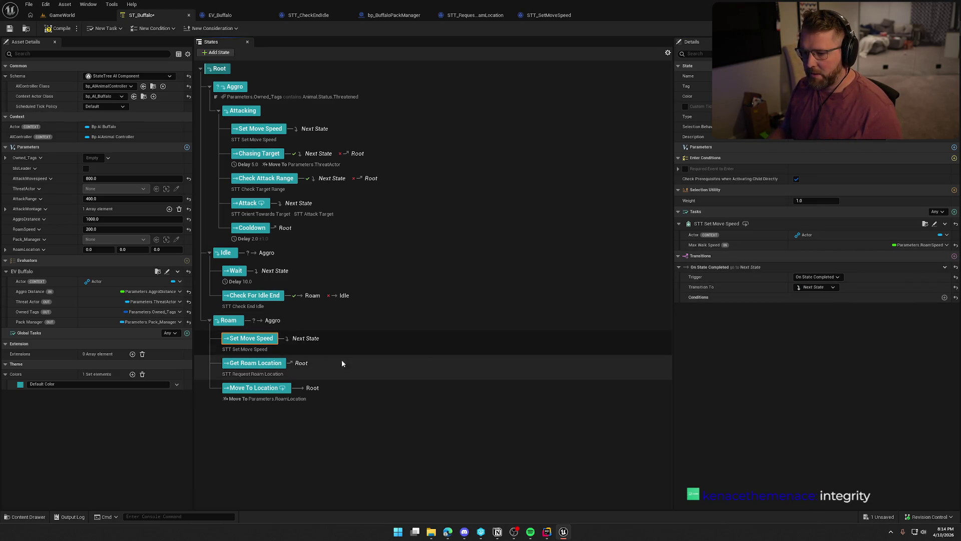
left_click(476, 364)
Give Get Roam Location an On State Completed transition to Next State, then inspect the Attack state
left_click(955, 267)
left_click(817, 287)
left_click(815, 294)
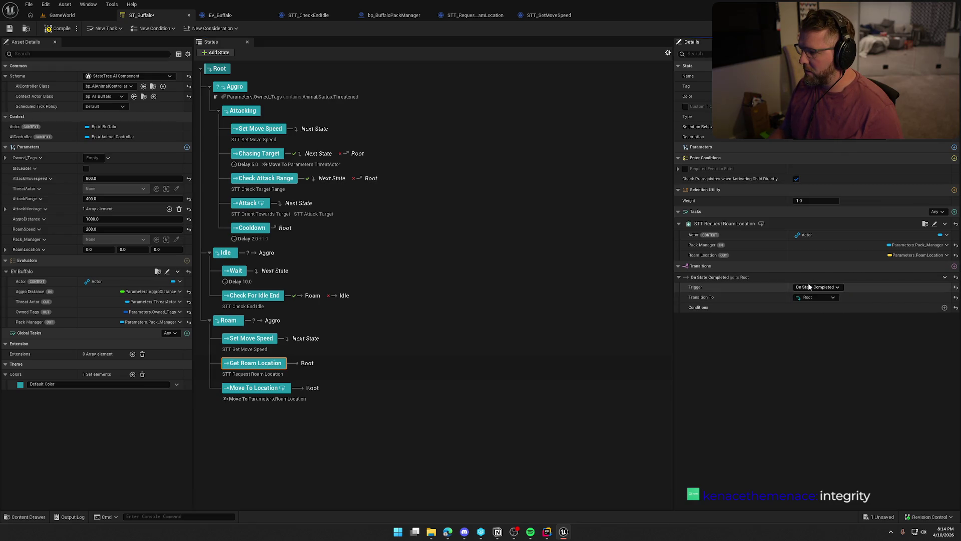
left_click(817, 297)
left_click(817, 320)
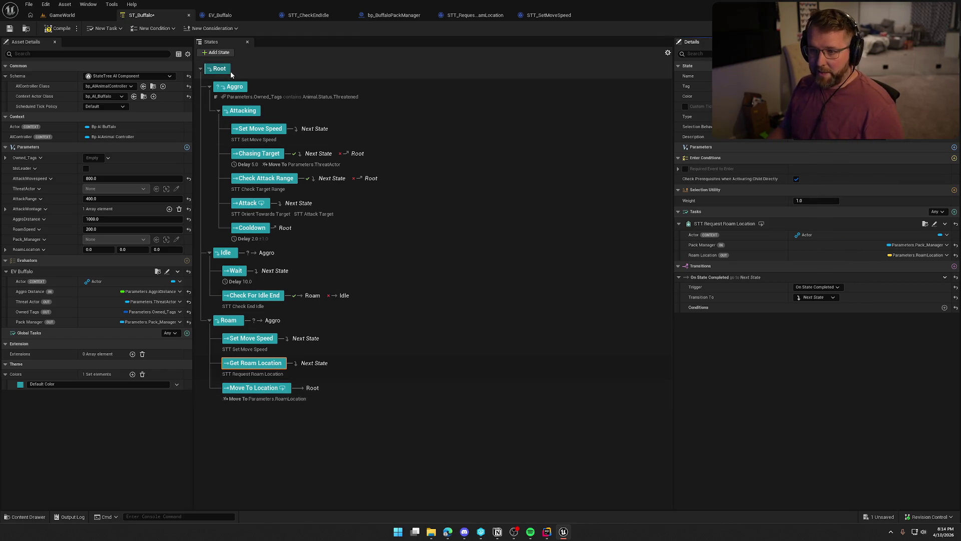
left_click(443, 430)
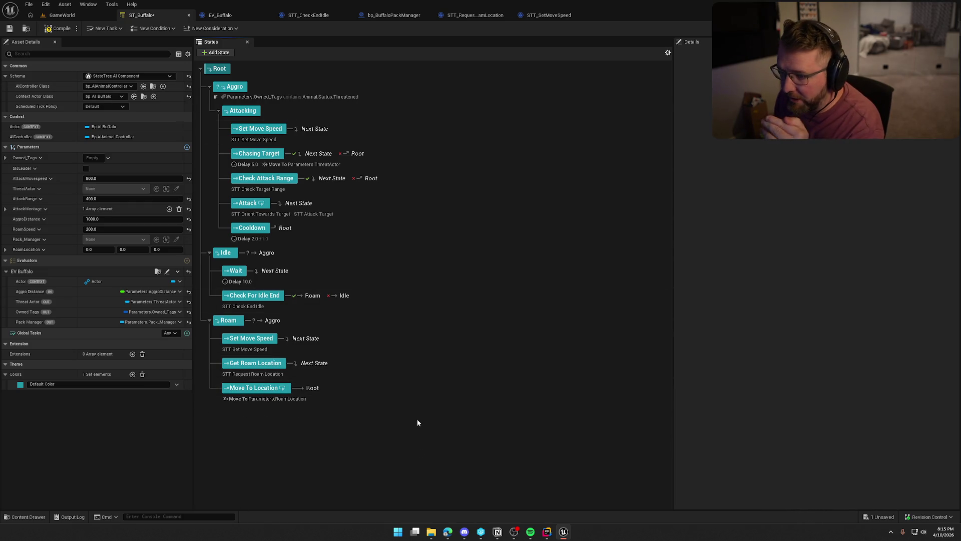
left_click(254, 209)
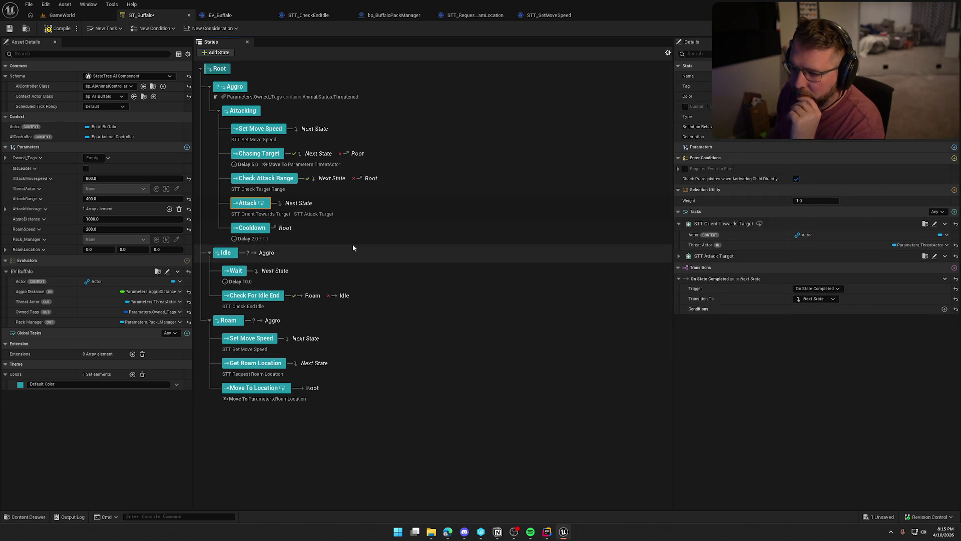
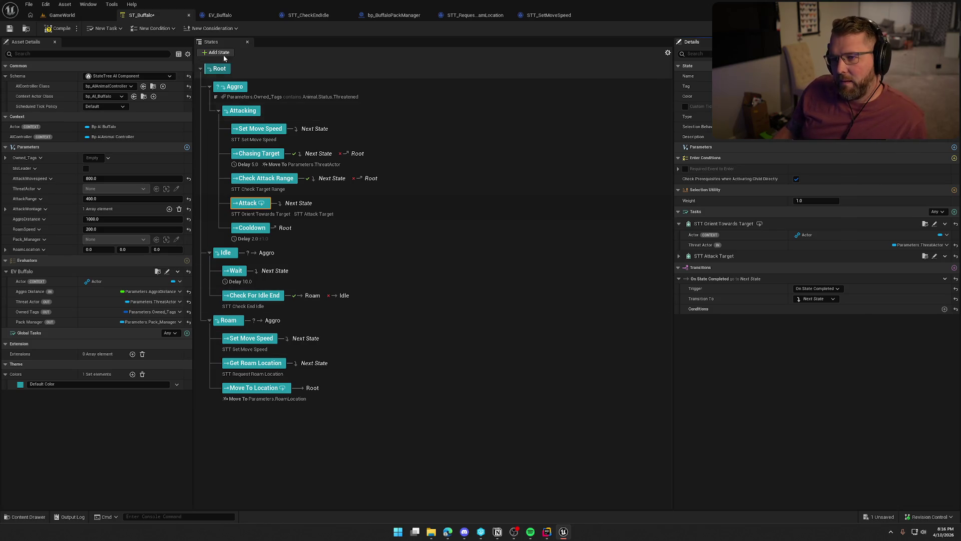
Review EV_Buffalo's SET, owned-tags, loose gameplay tag and branch nodes, then return to ST_Buffalo
left_click(220, 16)
left_click_drag(329, 311, 442, 317)
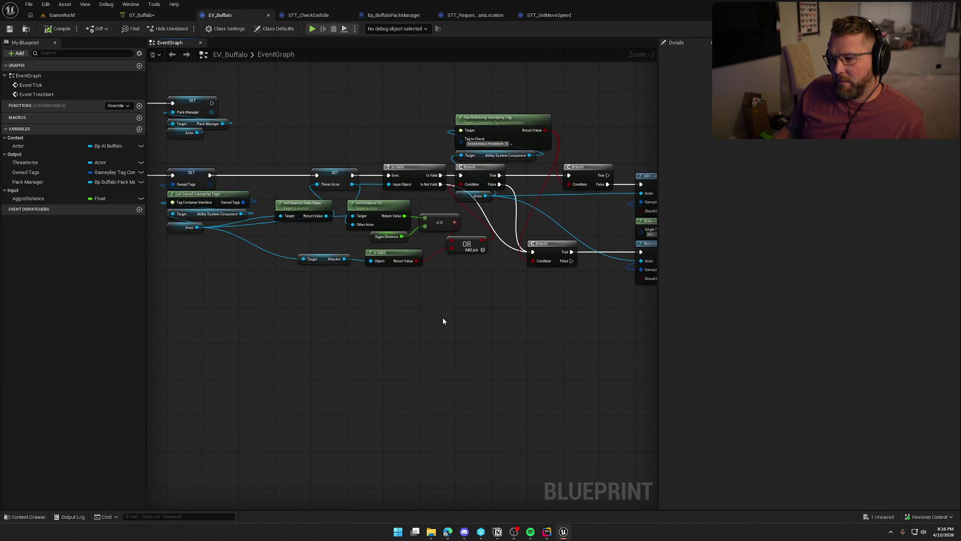
left_click_drag(439, 191, 338, 183)
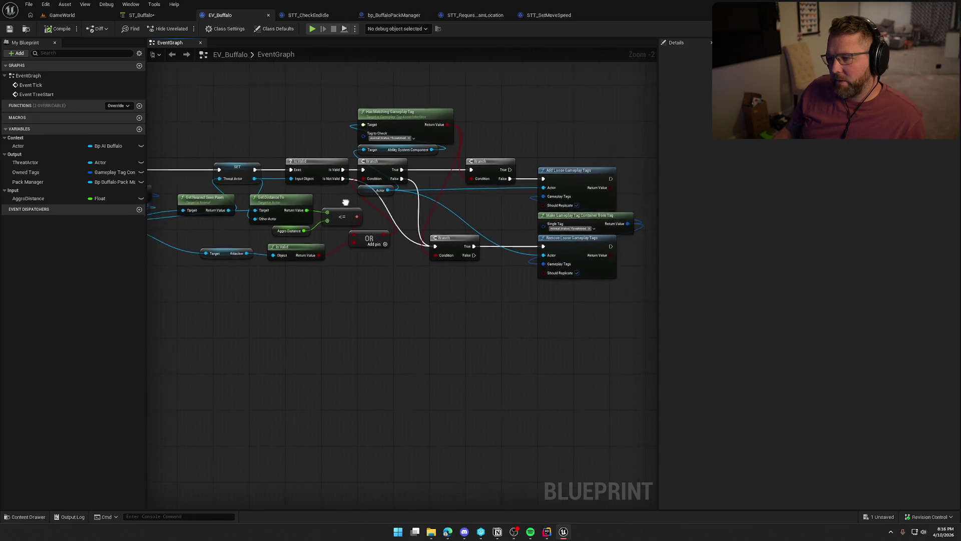
mouse_move(608, 306)
left_mouse_down()
mouse_move(554, 243)
mouse_move(419, 189)
mouse_move(438, 343)
left_mouse_up()
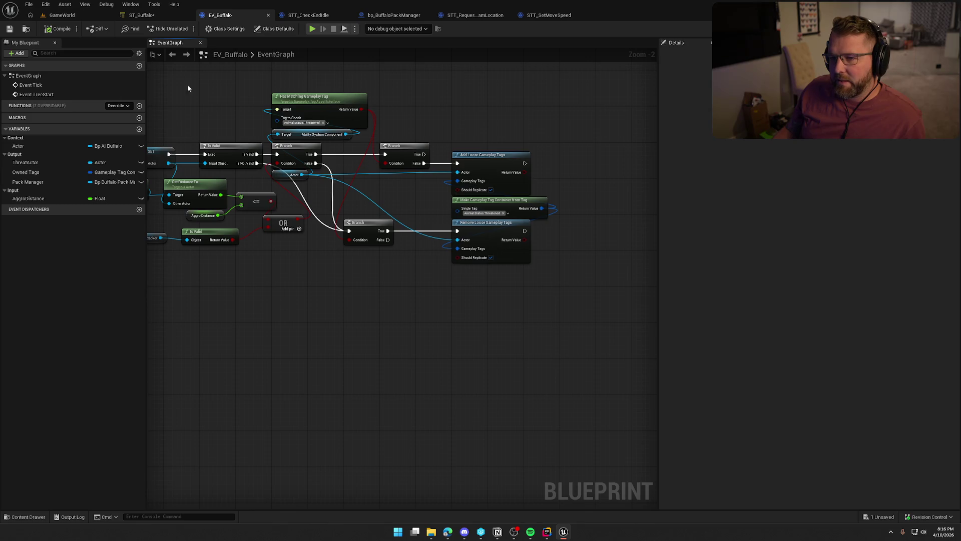
left_click(140, 15)
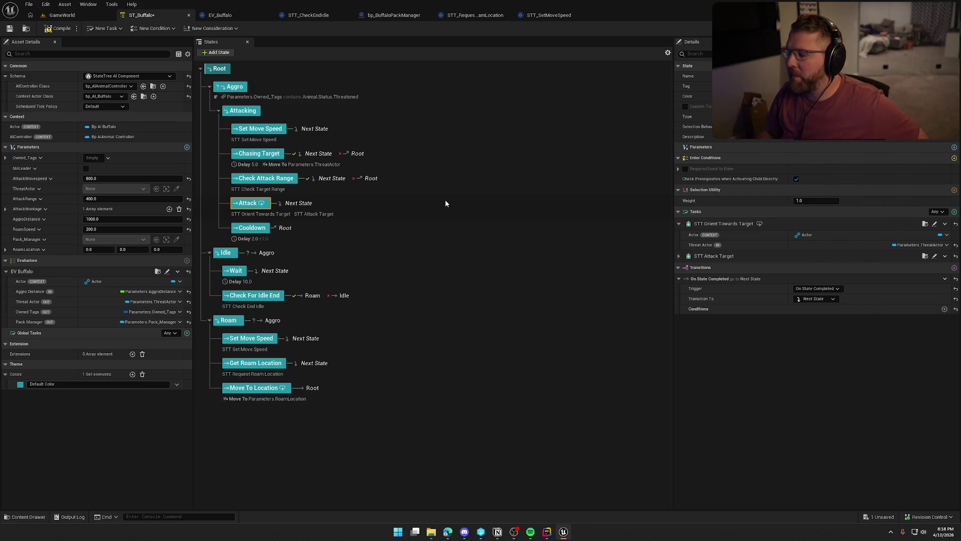
Expand STT Attack Target, save ST_Buffalo, inspect Check Attack Range, then switch to EV_Buffalo
left_click(679, 256)
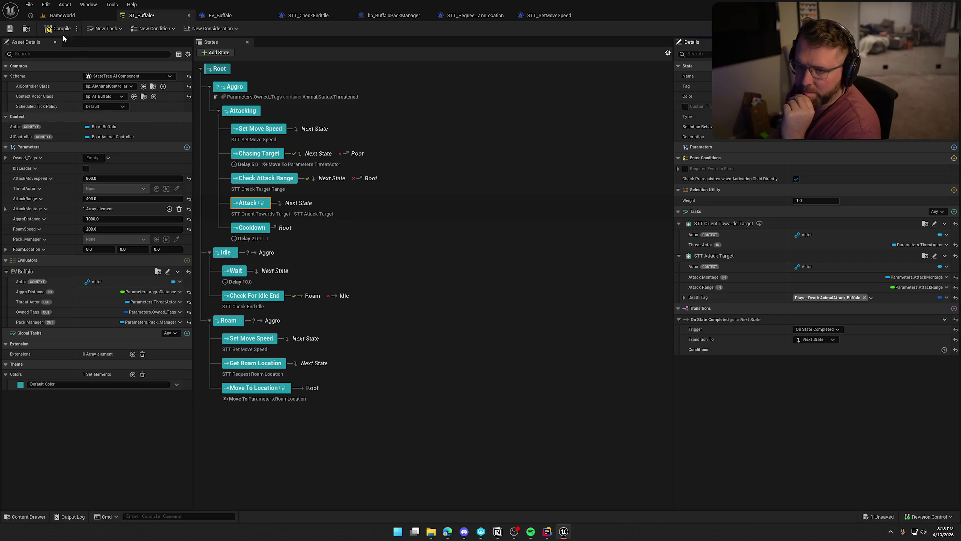
key("ctrl+s")
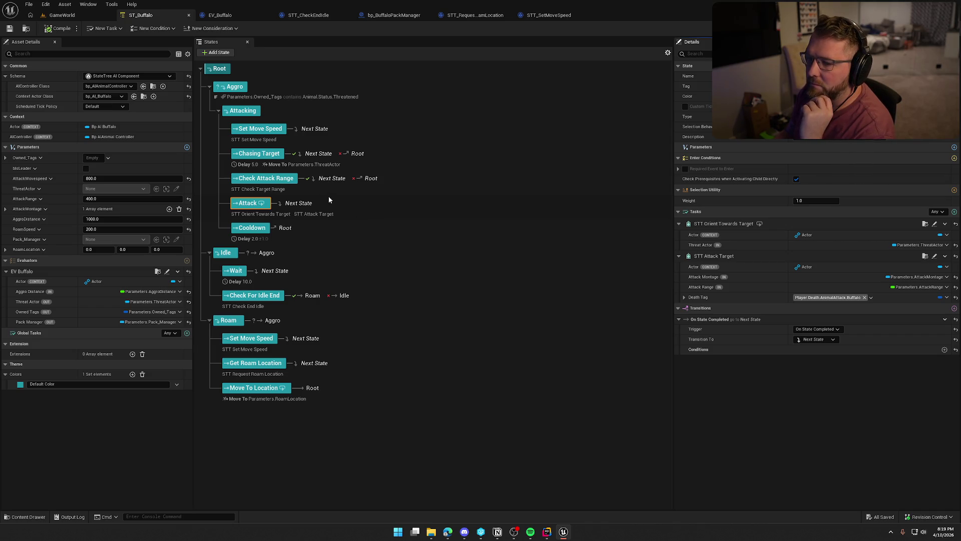
left_click(363, 181)
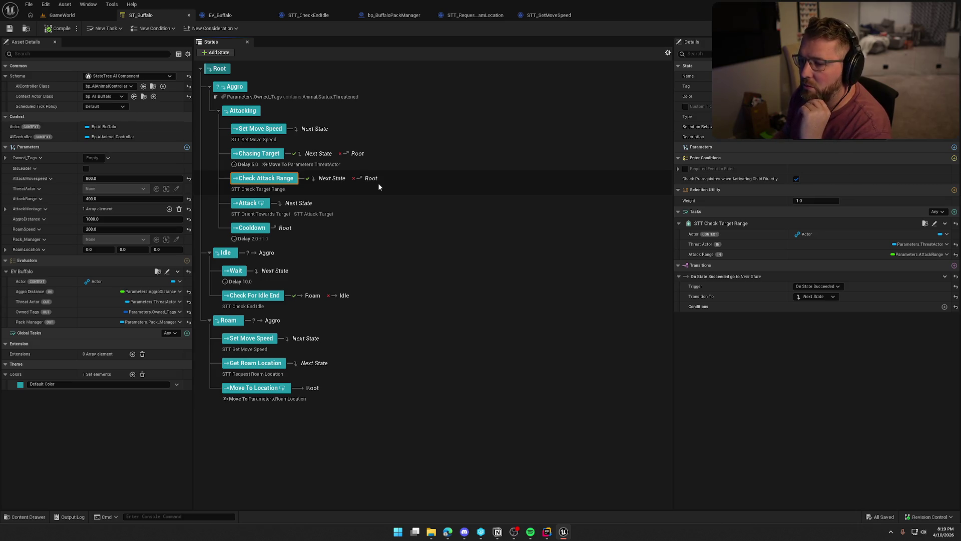
left_click(220, 15)
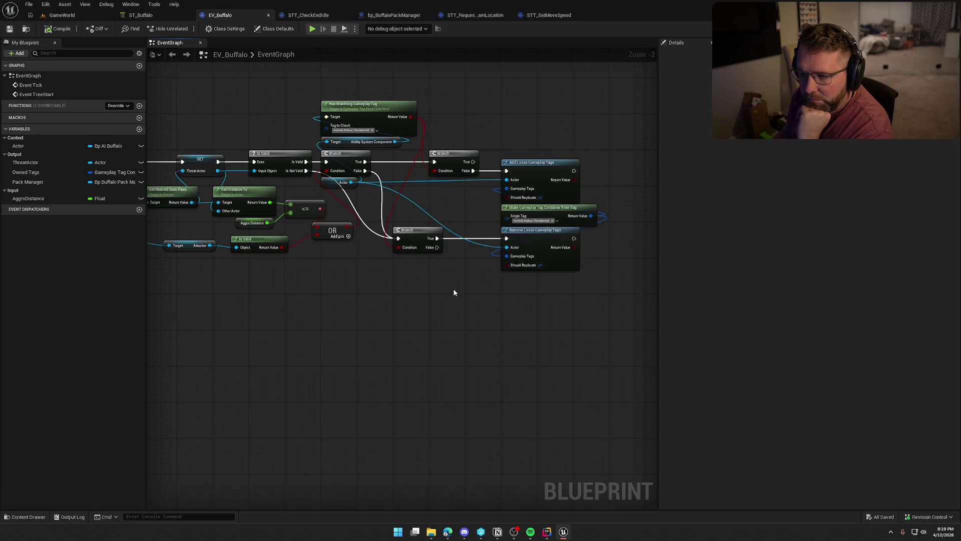
left_click_drag(453, 293, 463, 302)
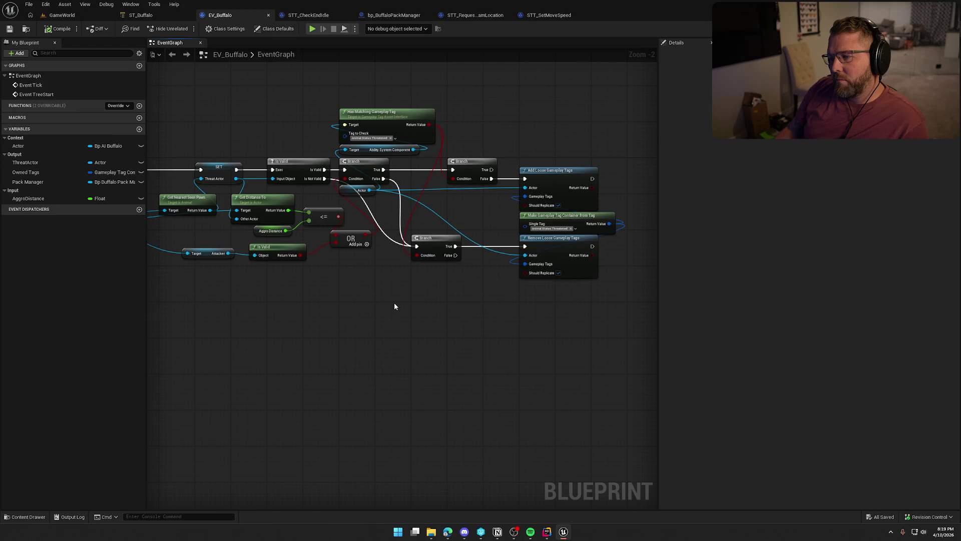
mouse_move(386, 303)
left_mouse_down()
mouse_move(575, 272)
mouse_move(575, 352)
mouse_move(386, 328)
left_mouse_up()
scroll(393, 318, "up", 2)
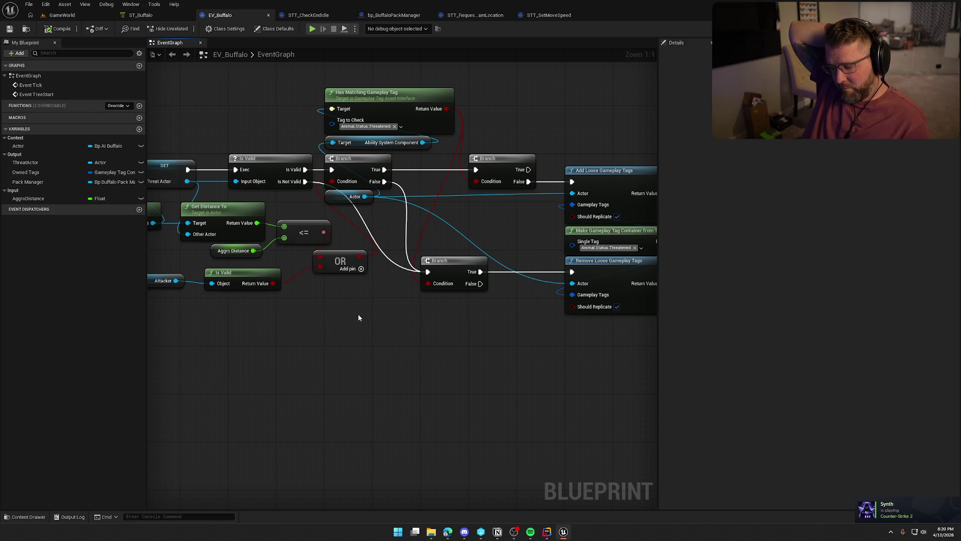
mouse_move(359, 318)
left_mouse_down()
mouse_move(489, 335)
mouse_move(481, 283)
left_mouse_up()
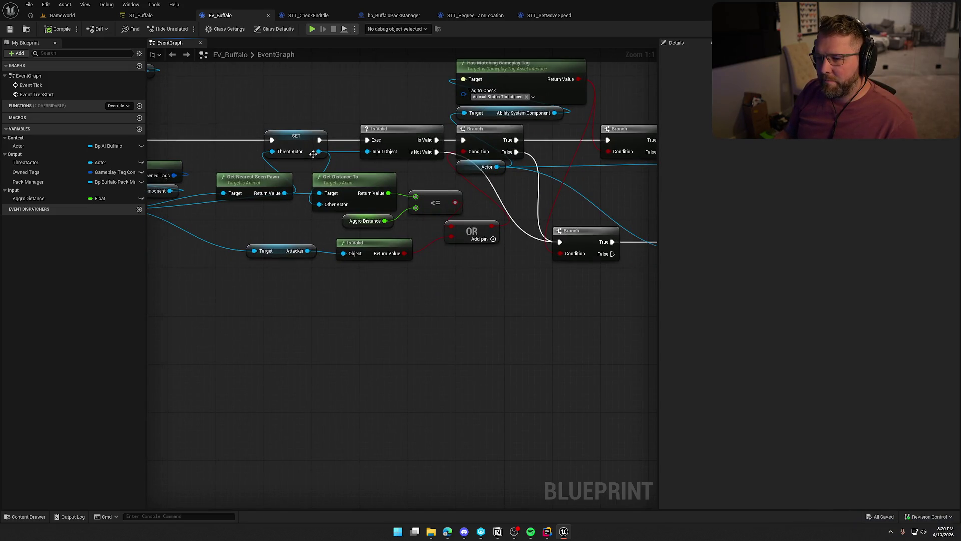
mouse_move(319, 151)
left_mouse_down()
mouse_move(389, 256)
mouse_move(391, 285)
left_mouse_up()
type("reach")
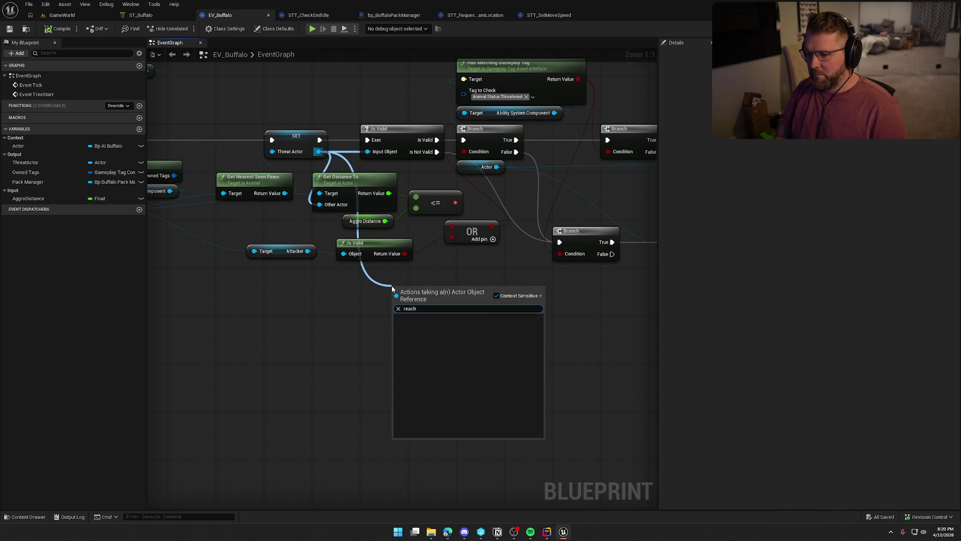
right_click(397, 279)
type("reachable")
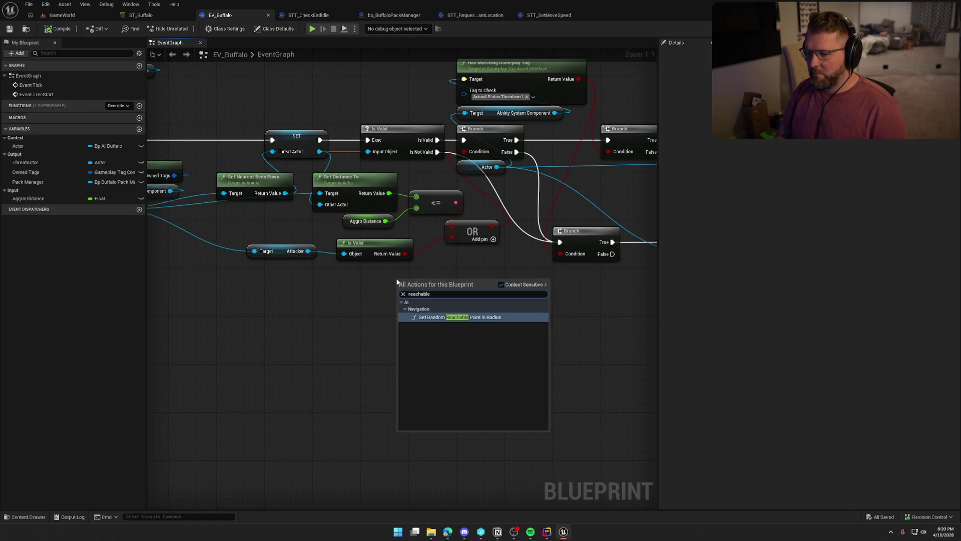
left_click(358, 279)
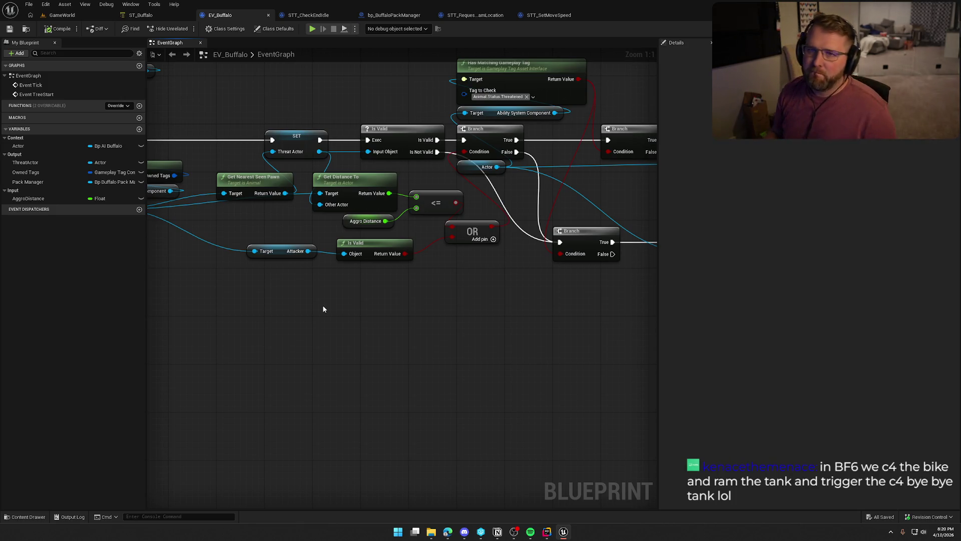
Return to the ST_Buffalo state tree and select Chasing Target to view its tasks
left_click(165, 16)
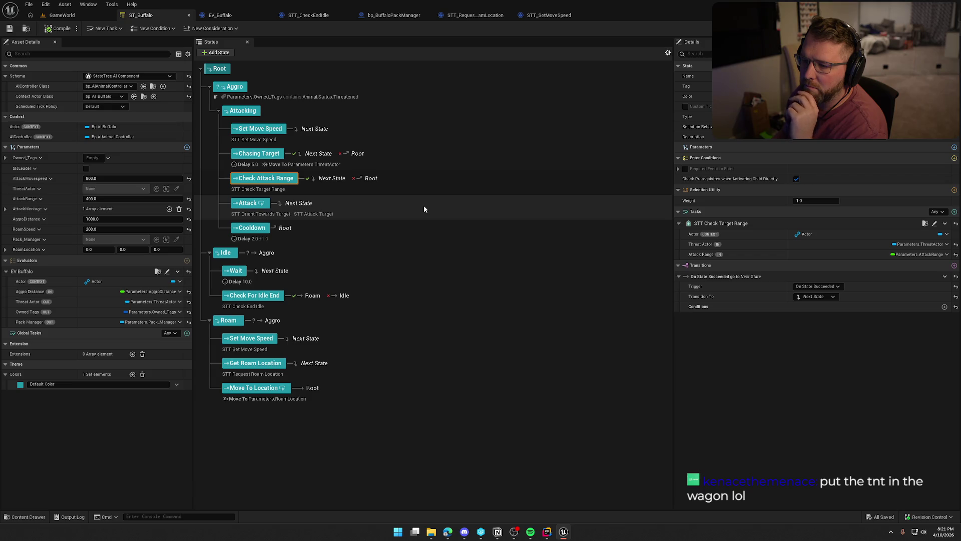
left_click(383, 157)
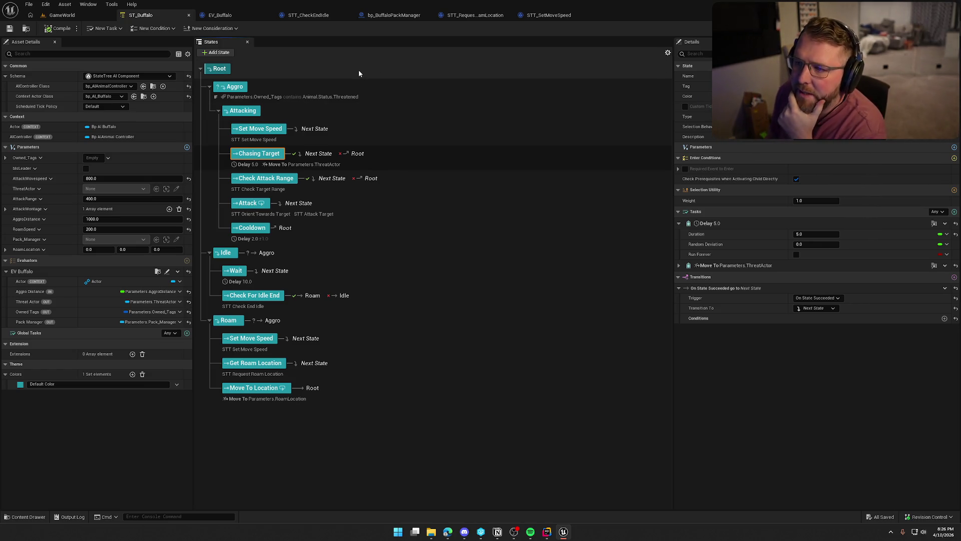
Switch back to the EV_Buffalo evaluator's event graph
left_click(220, 15)
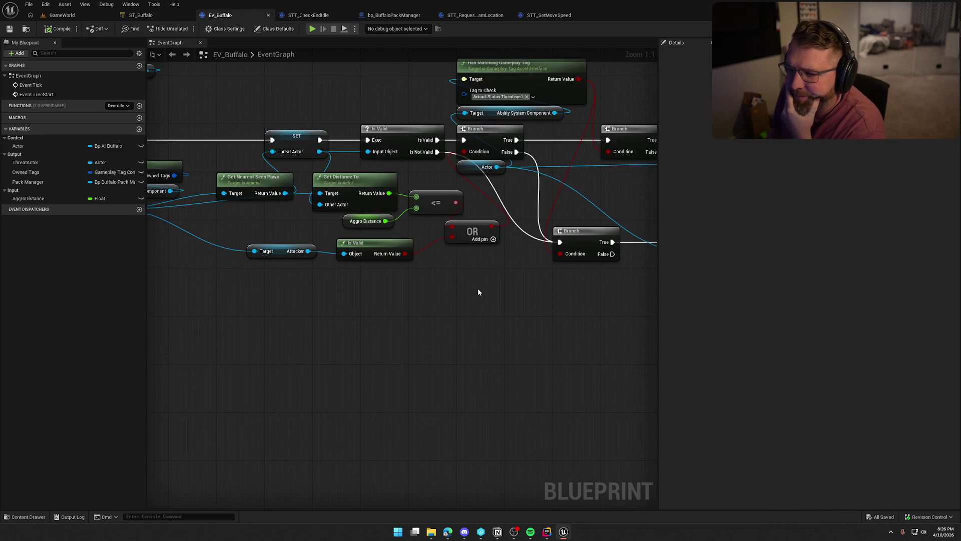
Recentre the EventGraph and try a wire from Pack Manager, cancelling without adding a node
scroll(478, 292, "down", 5)
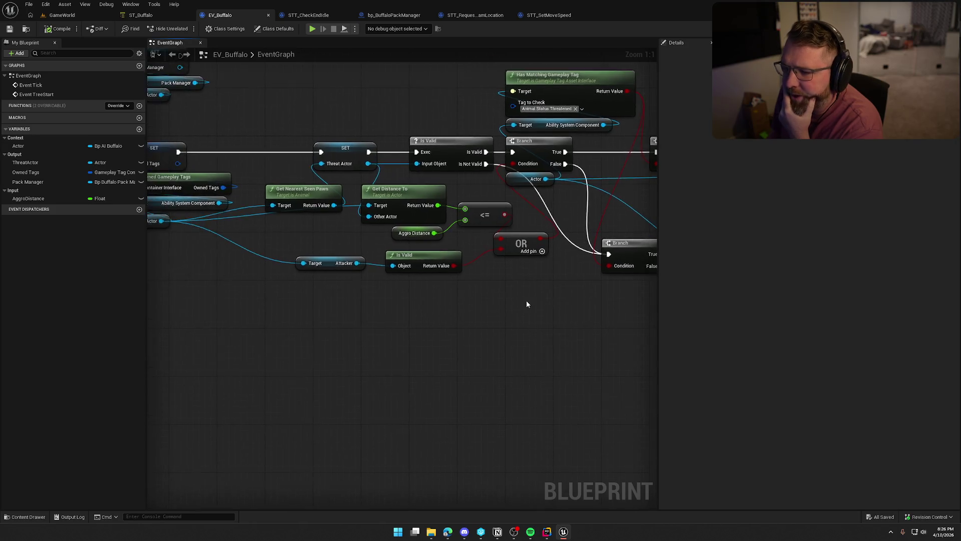
left_click_drag(482, 304, 458, 299)
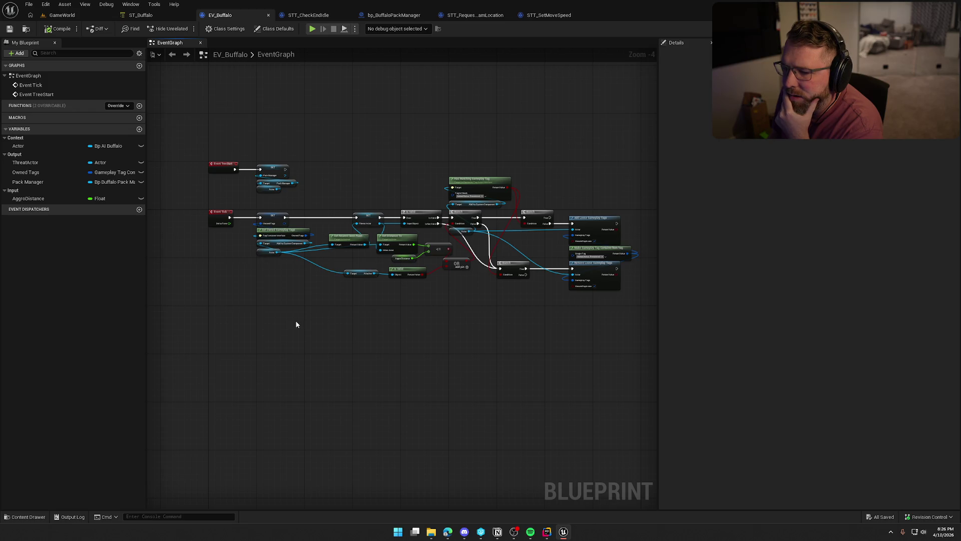
scroll(249, 279, "up", 2)
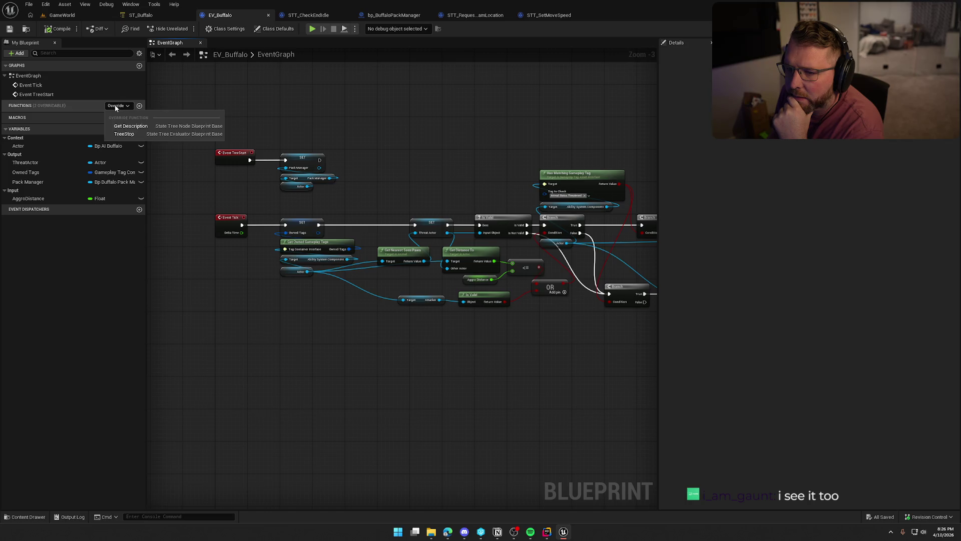
scroll(226, 165, "up", 3)
left_click_drag(325, 155, 371, 143)
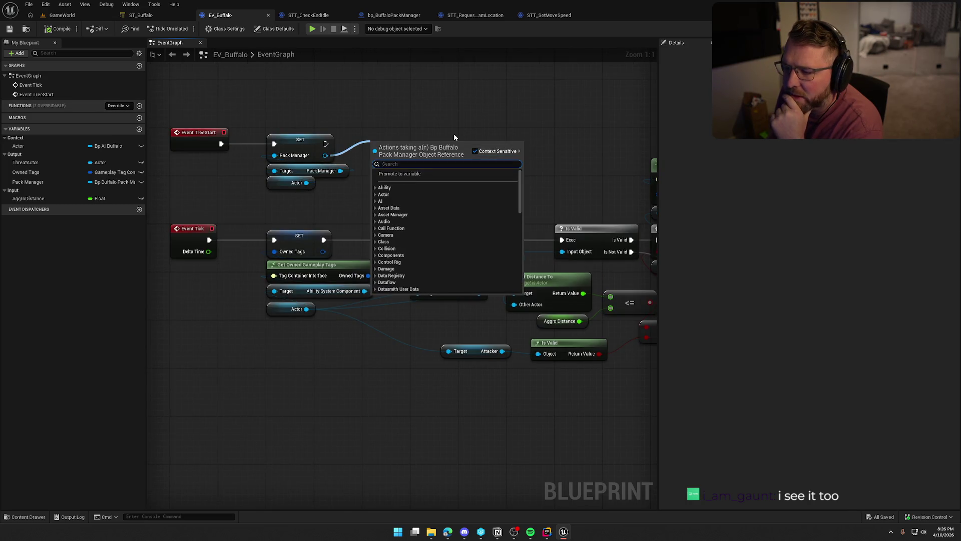
left_click(443, 108)
Pan to the Event Tick chain and try a wire from Actor, cancelling without adding a node
left_click_drag(443, 108, 424, 52)
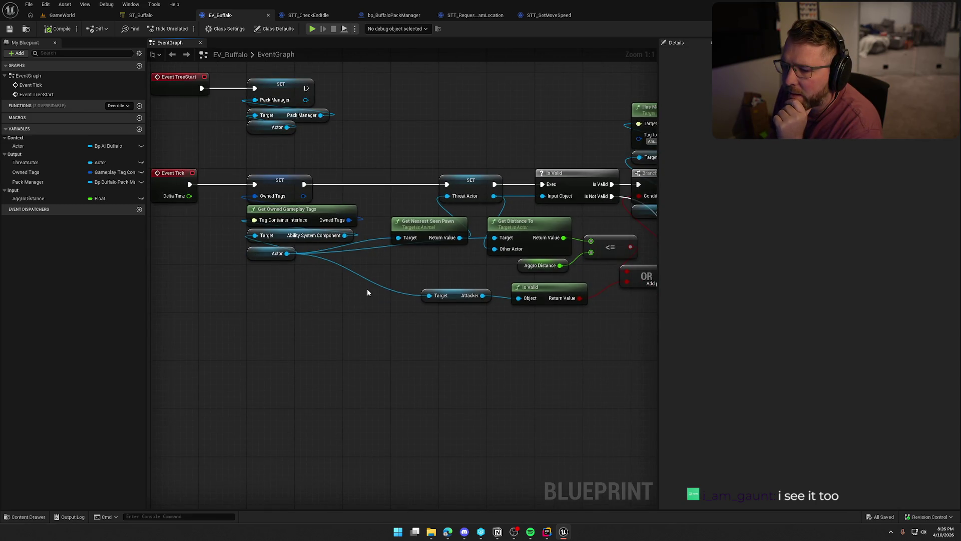
mouse_move(287, 128)
left_mouse_down()
mouse_move(367, 115)
mouse_move(366, 129)
left_mouse_up()
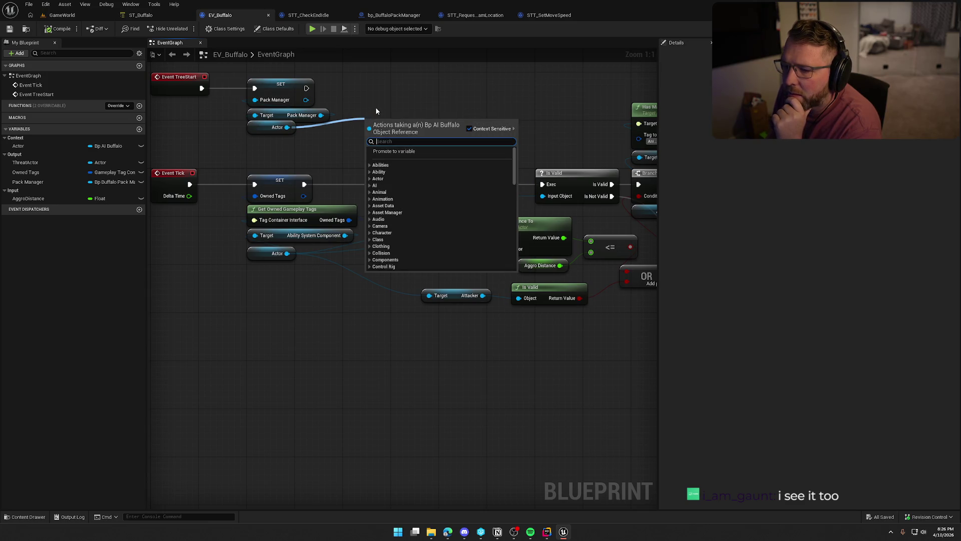
left_click(444, 88)
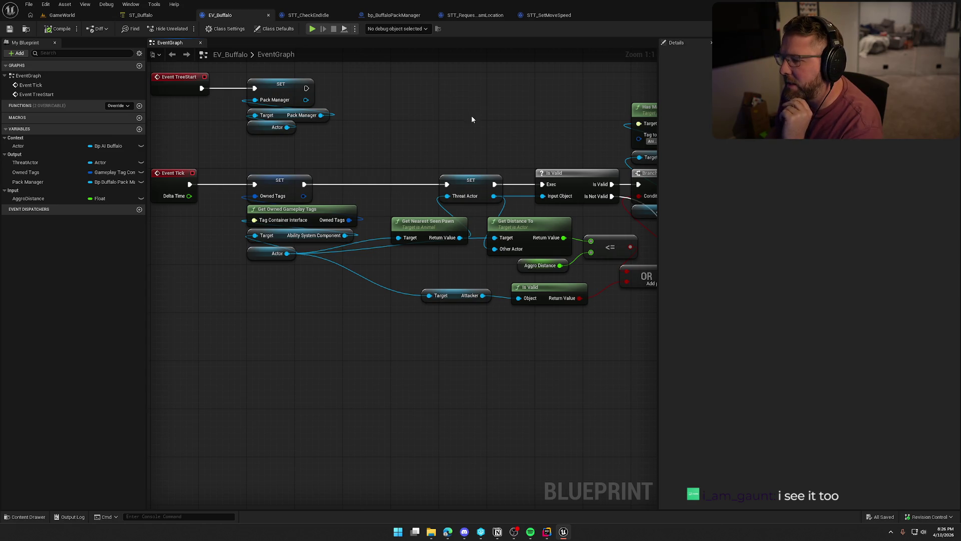
Check the NearestSeenPawn = BestPawn line in Rider's Animal.cpp, then return to EV_Buffalo zoomed out
key("alt+Tab")
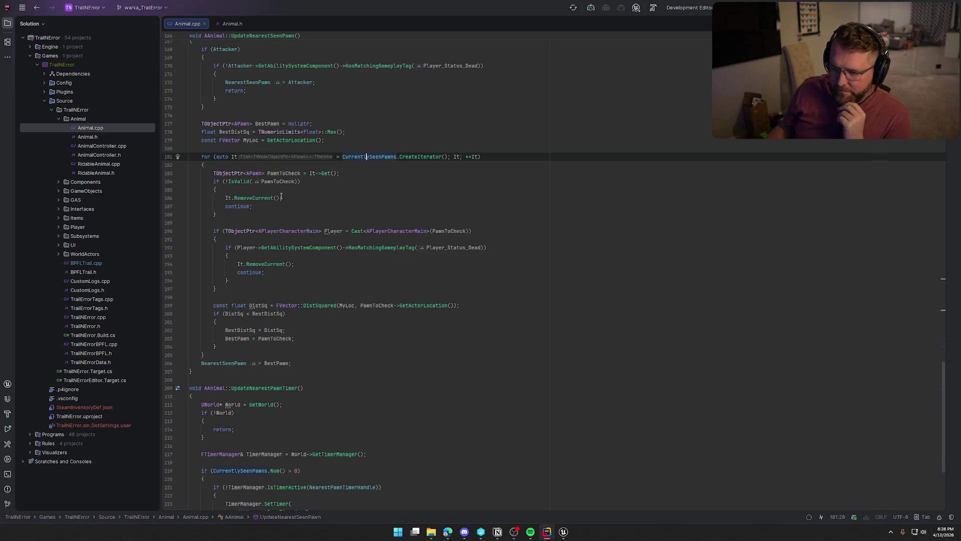
left_click(217, 363)
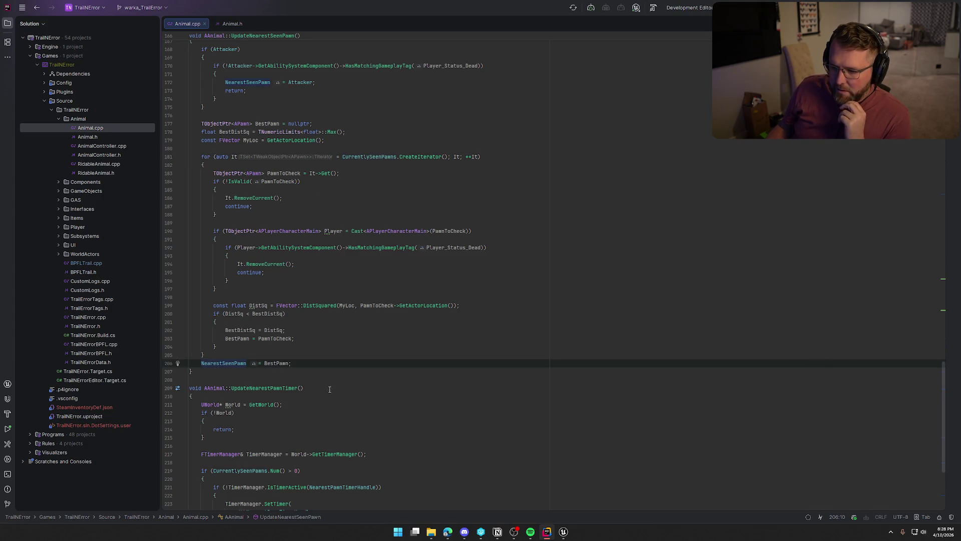
scroll(331, 387, "down", 5)
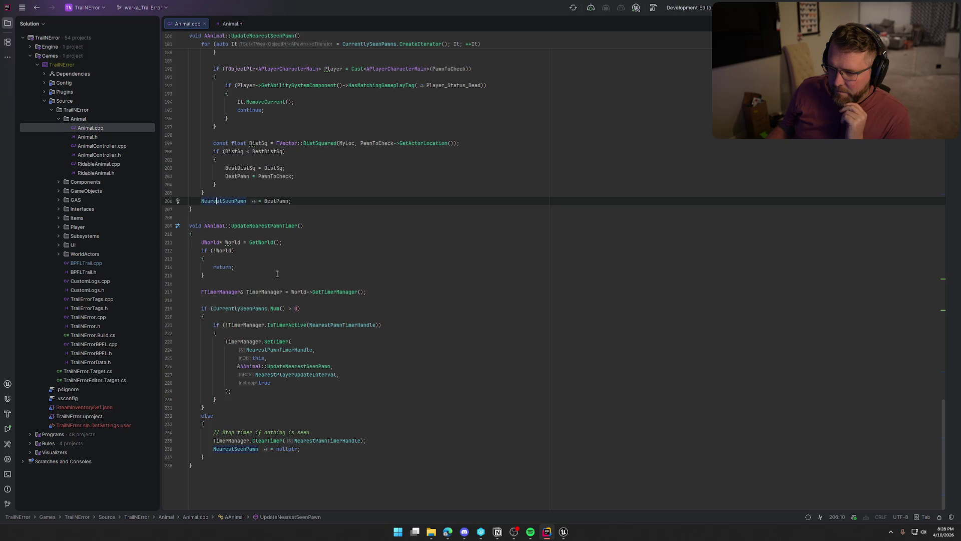
left_click(564, 532)
scroll(405, 381, "down", 2)
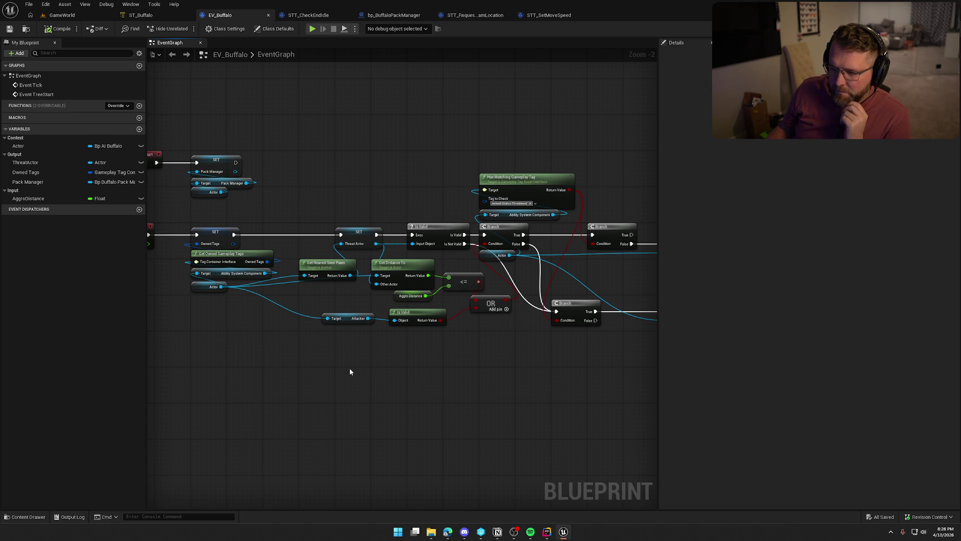
Pan to the Add/Remove Loose Gameplay Tags nodes, select then deselect them, and switch to ST_Buffalo
left_click_drag(383, 389, 250, 391)
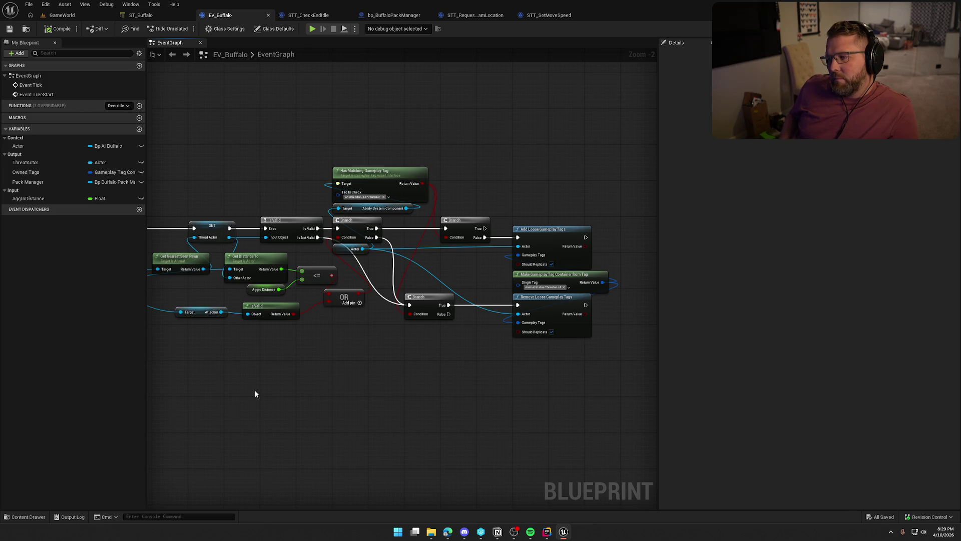
left_click_drag(497, 200, 627, 436)
left_click(553, 187)
left_click(141, 15)
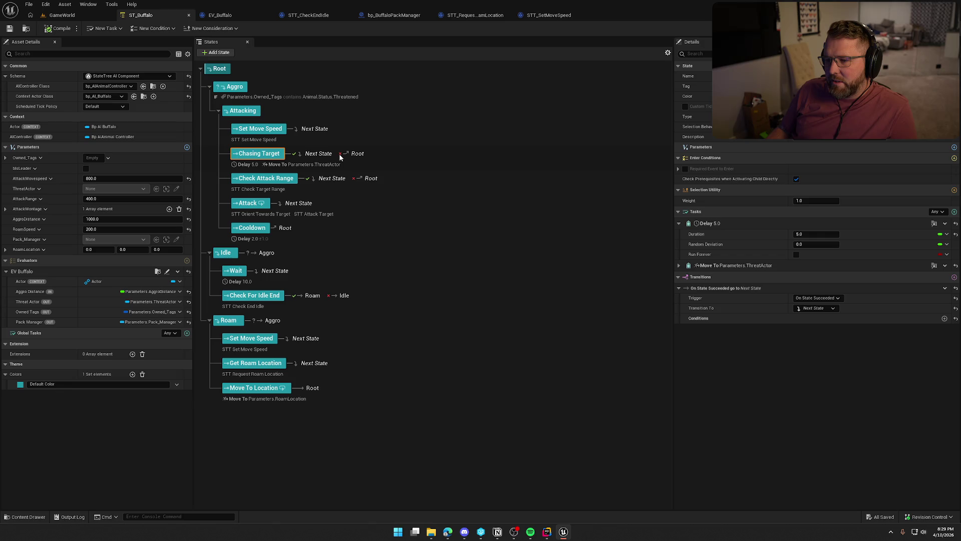
Drag the Move To task chip, then return to EV_Buffalo and open Get Nearest Seen Pawn's source
mouse_move(278, 165)
left_mouse_down()
mouse_move(317, 174)
mouse_move(348, 164)
left_mouse_up()
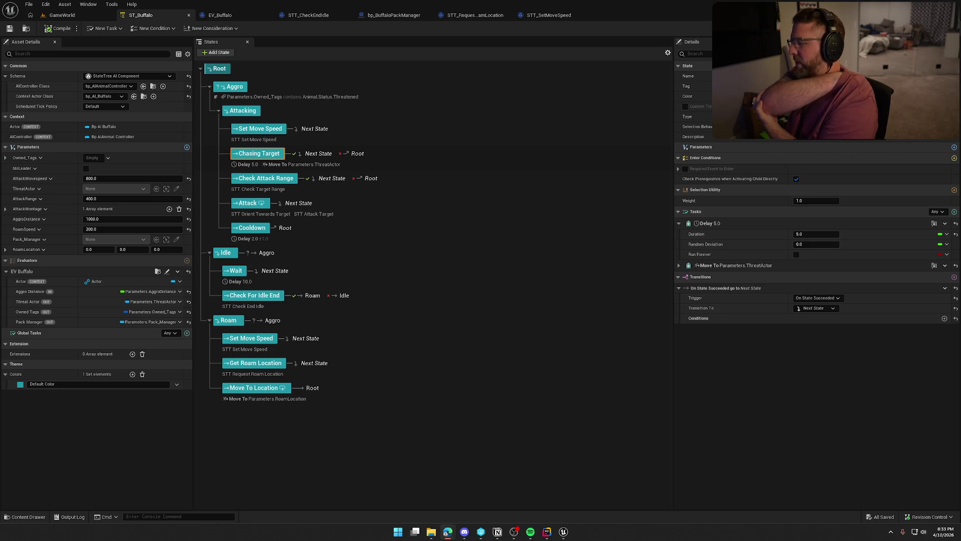
left_click(220, 15)
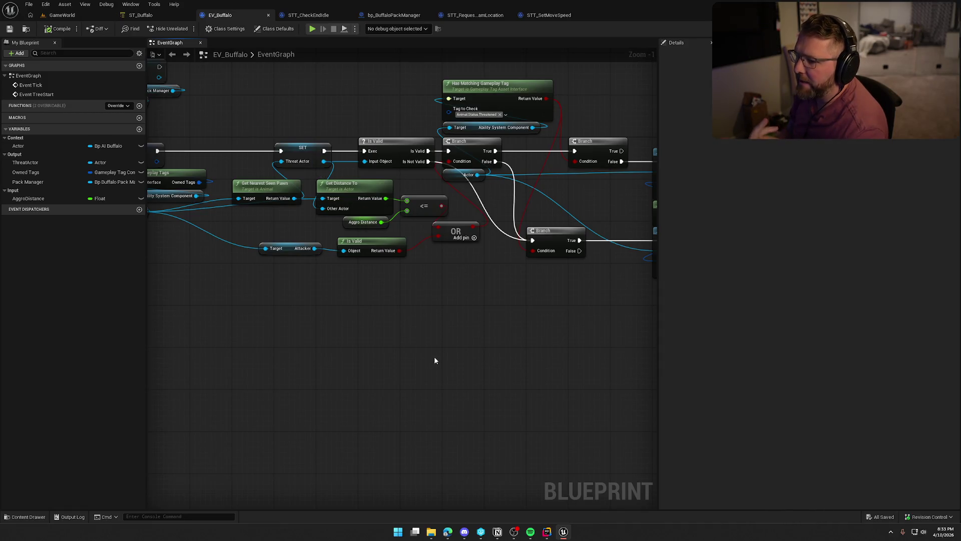
mouse_move(435, 355)
left_mouse_down()
mouse_move(357, 333)
mouse_move(337, 245)
left_mouse_up()
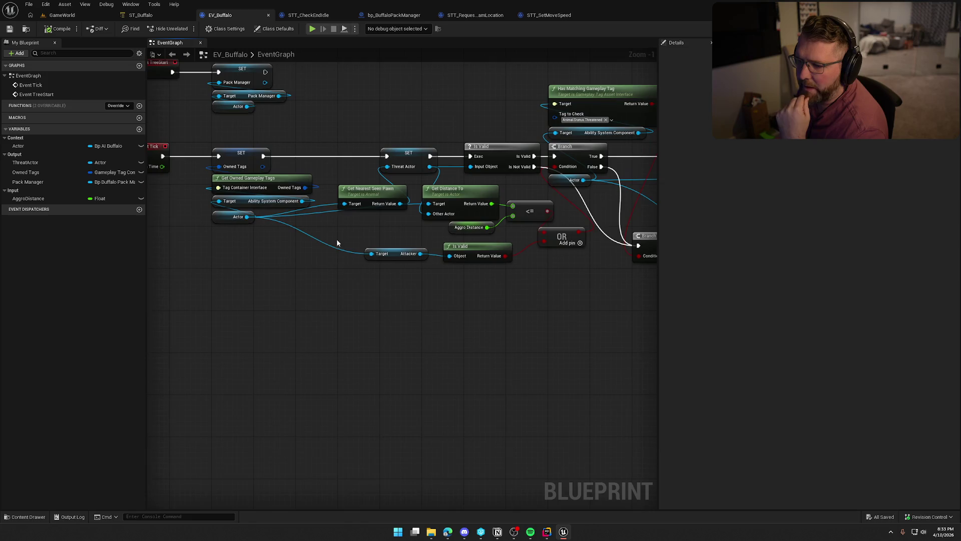
double_click(360, 193)
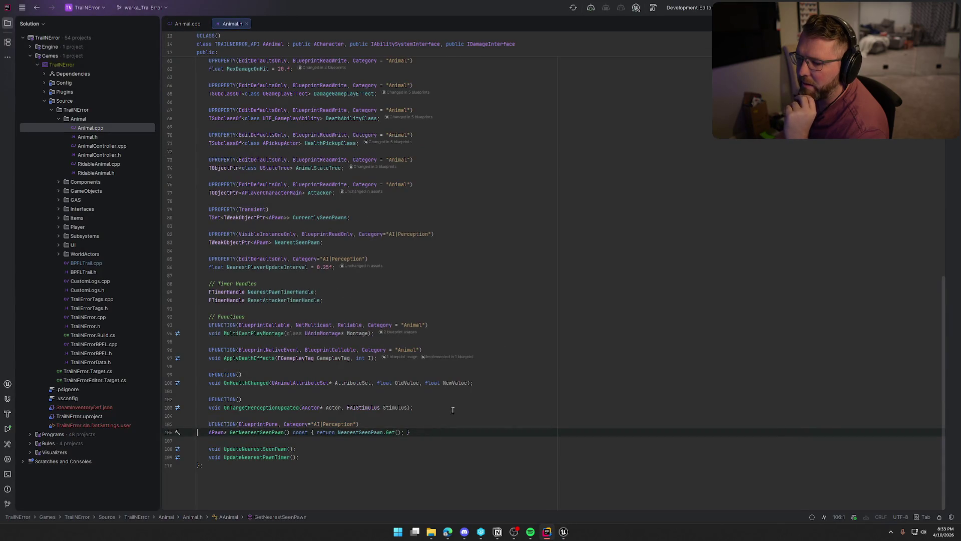
Trace NearestSeenPawn to UpdateNearestSeenPawn in Animal.cpp and highlight the BestPawn usages
left_click(356, 432)
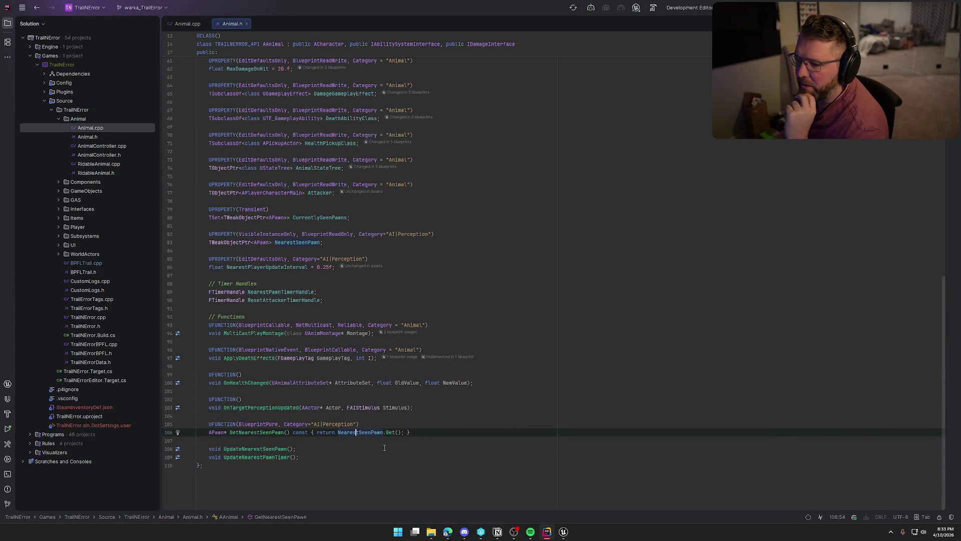
double_click(237, 449)
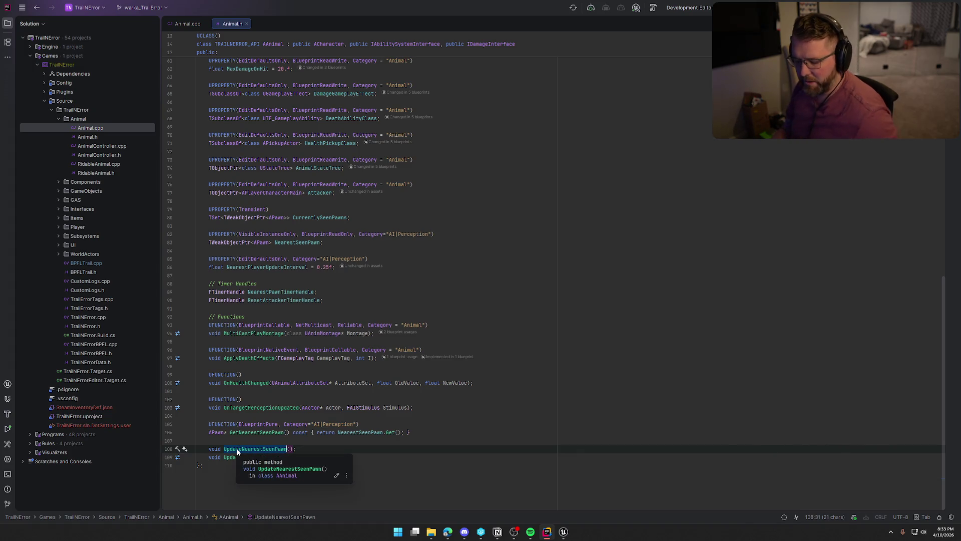
left_click(237, 448, "ctrl")
scroll(401, 243, "down", 3)
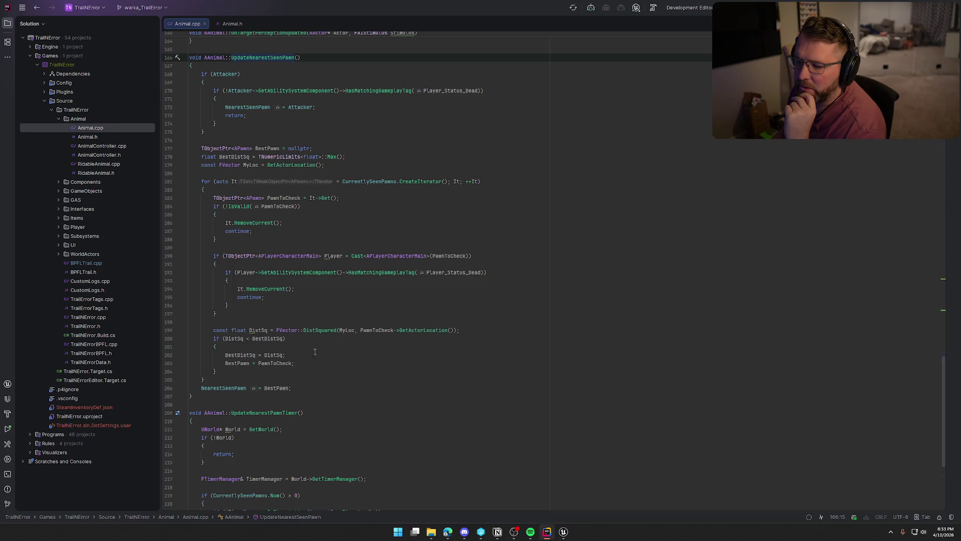
double_click(273, 389)
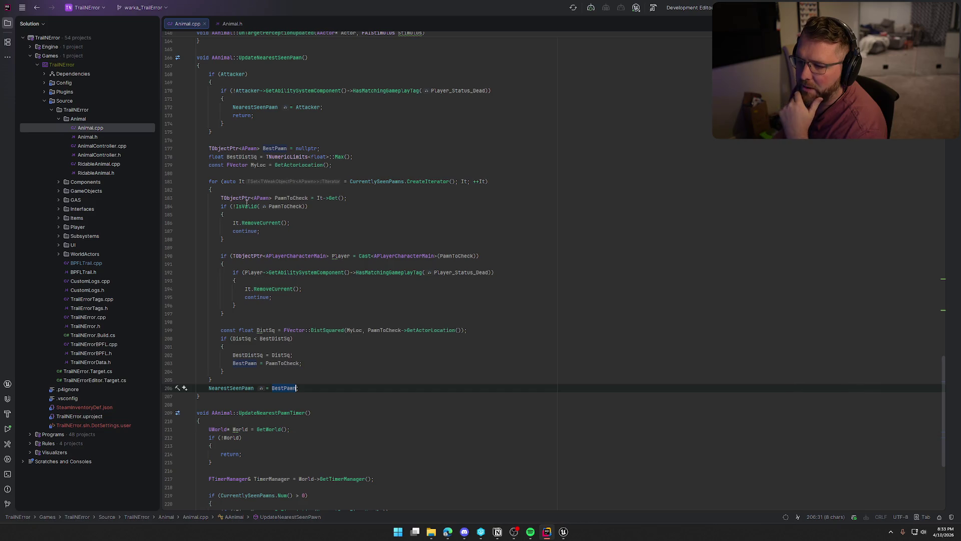
left_click(361, 395)
left_click(357, 385)
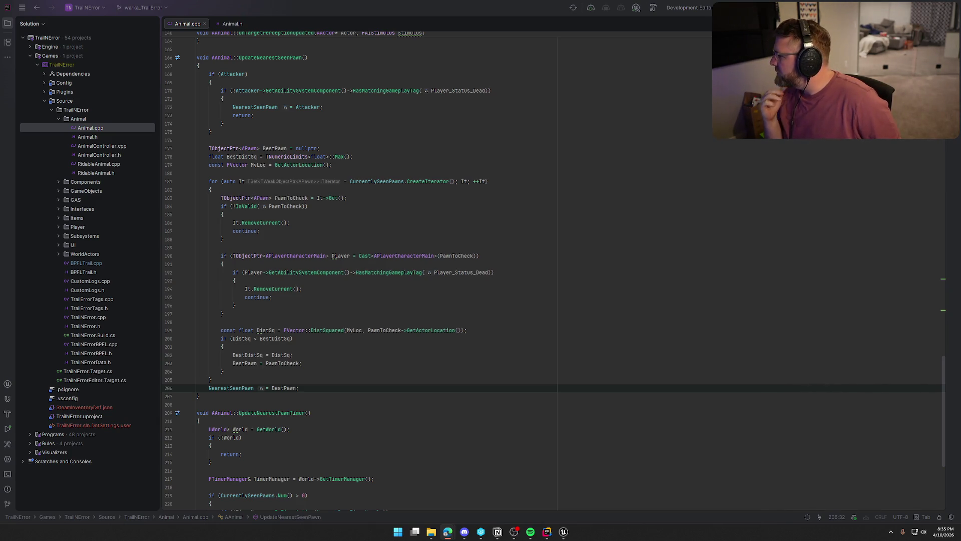
Back in Unreal, add a Find Path to Actor Synchronously node via 'find path' and drag from its Return Value
left_click(564, 531)
right_click(399, 304)
type("find path")
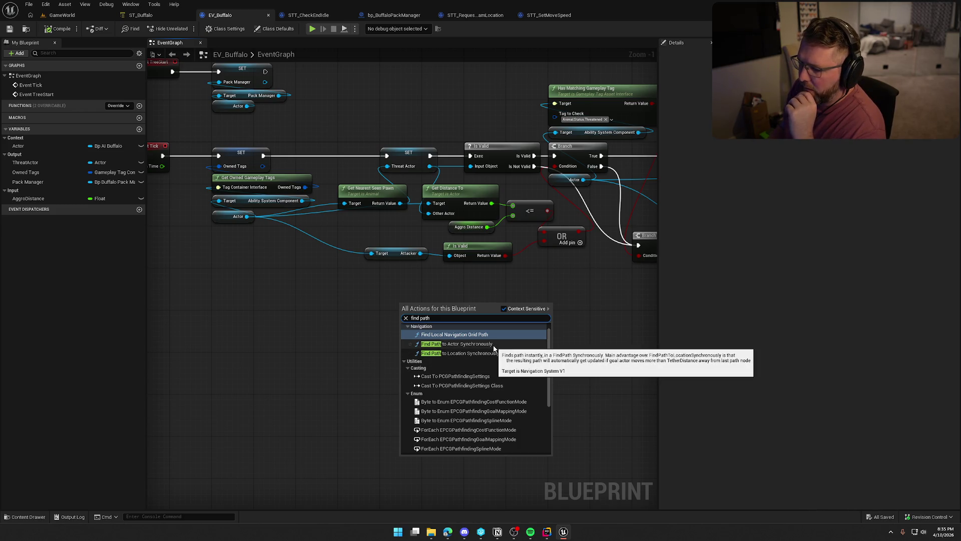
left_click(494, 346)
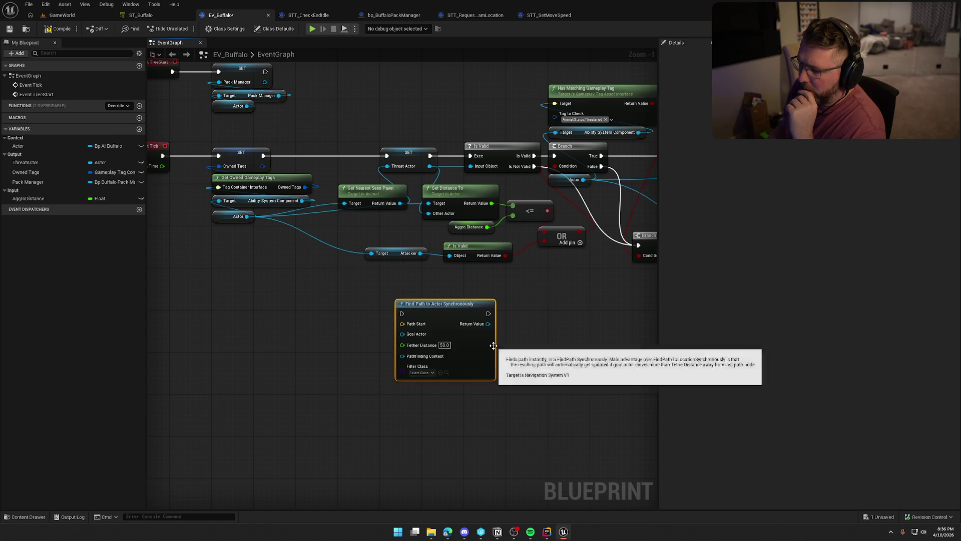
scroll(525, 333, "up", 1)
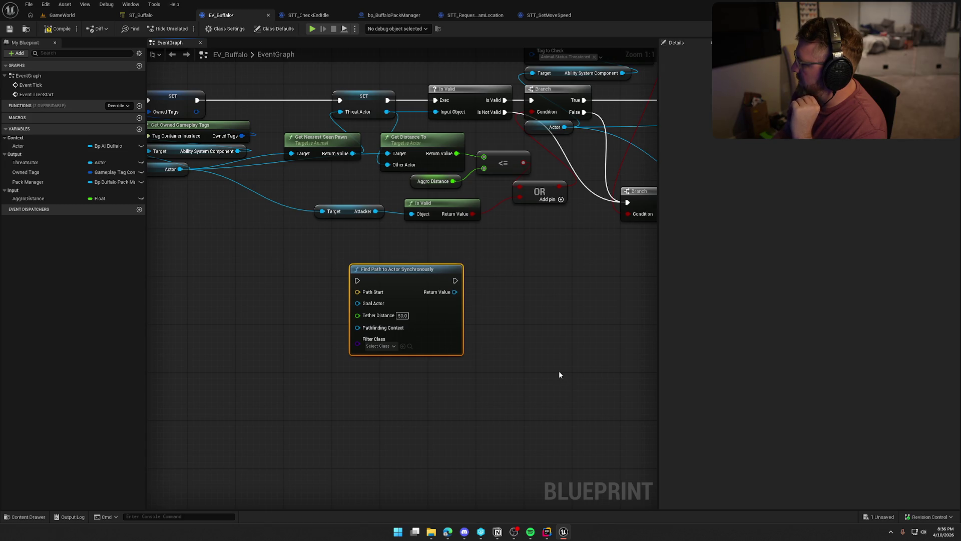
left_click_drag(455, 292, 504, 299)
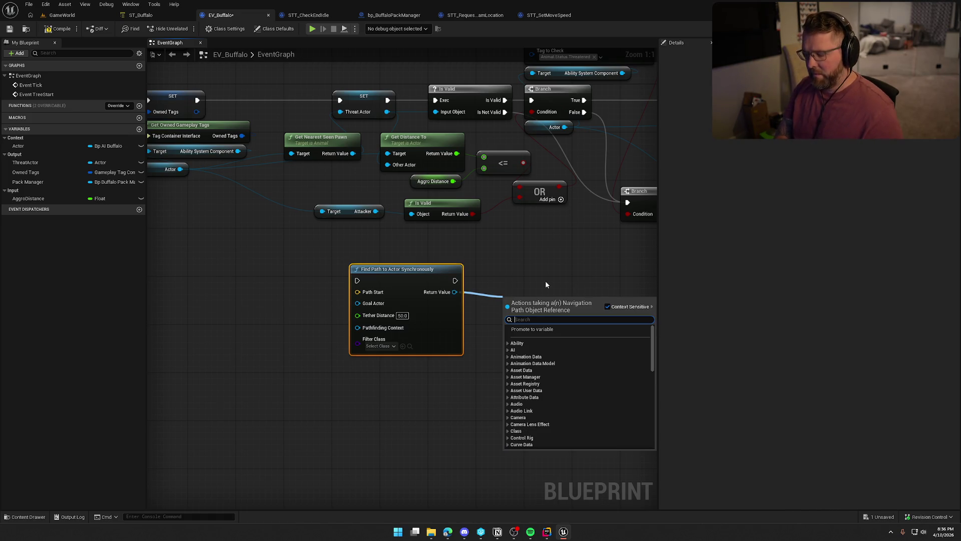
Feed the path's Return Value into a single Is Valid node beside Find Path, deleting the duplicate
type("is")
key("Return")
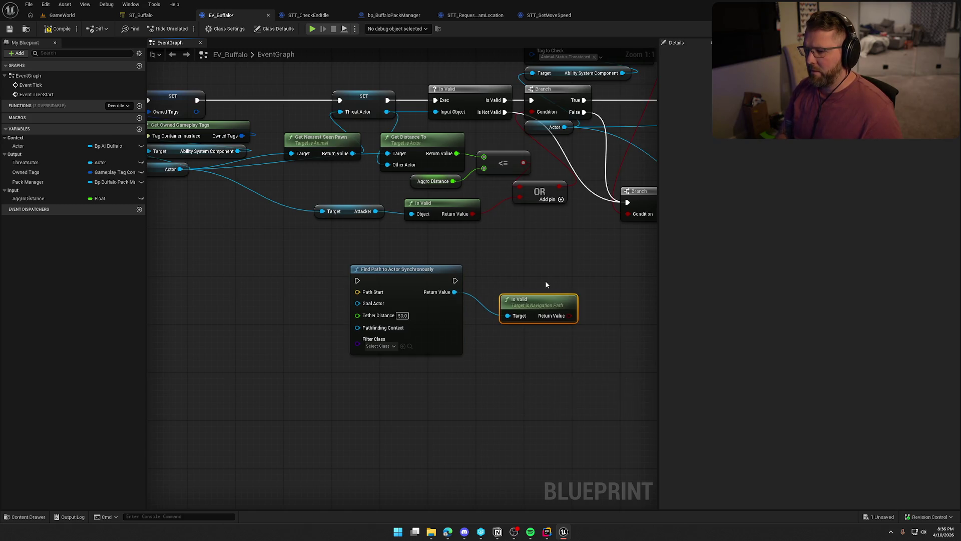
left_click_drag(454, 292, 498, 335)
type("valid")
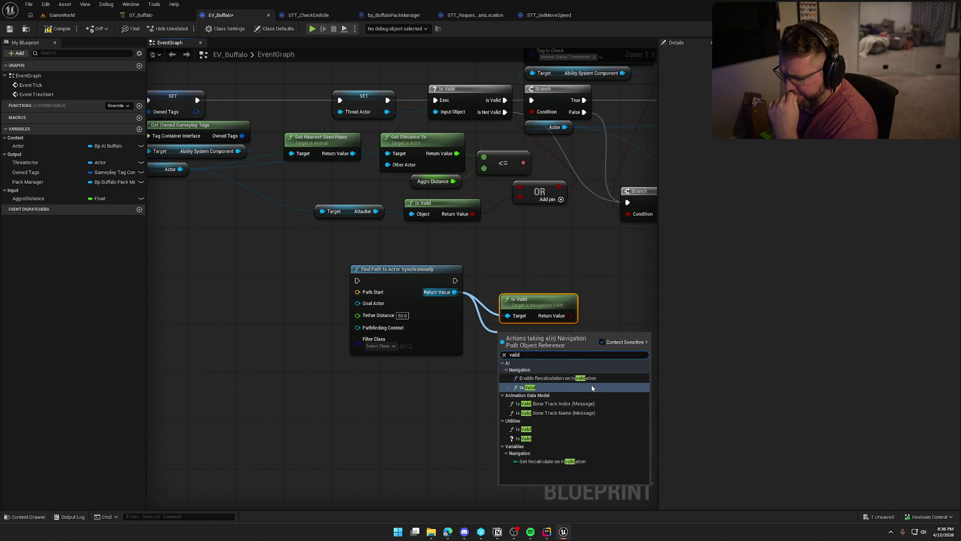
left_click(538, 387)
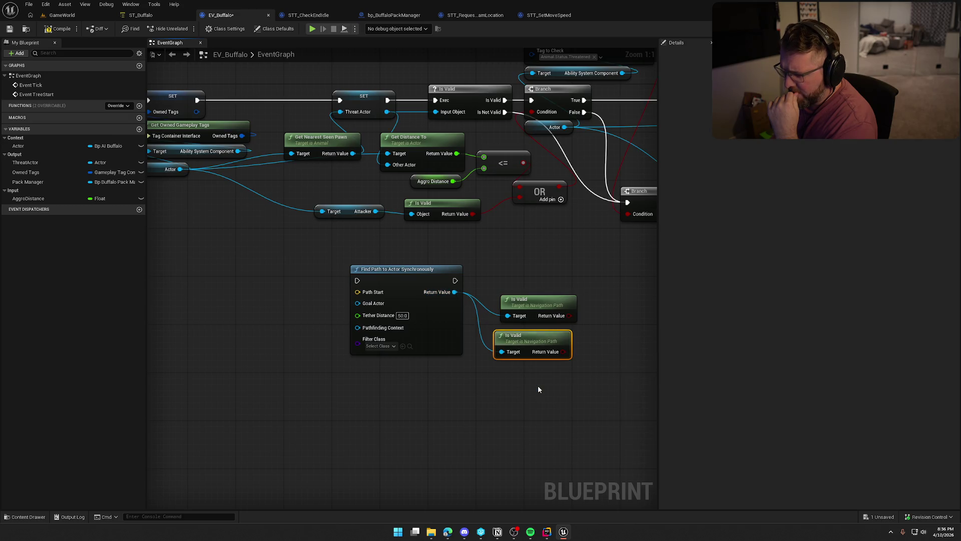
left_click_drag(514, 271, 581, 317)
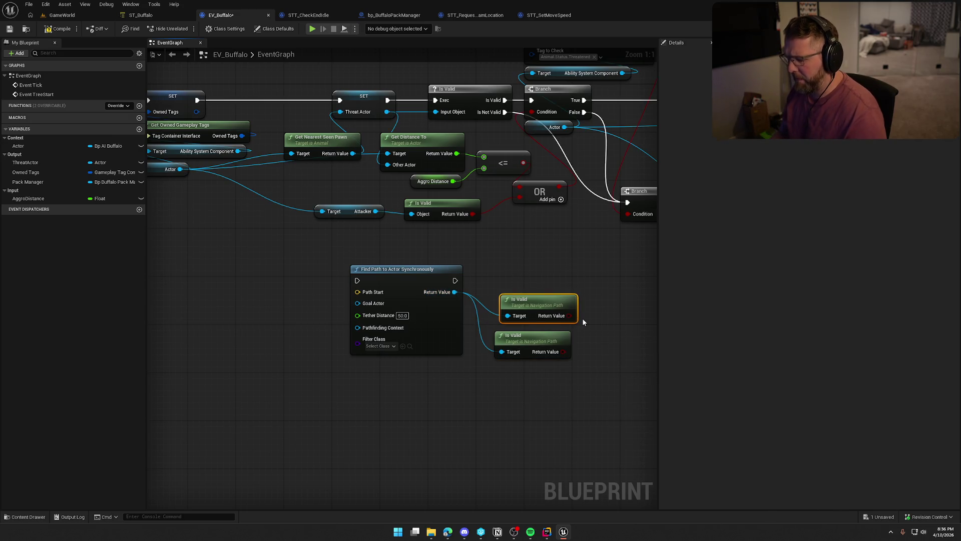
key("Delete")
left_click_drag(529, 341, 515, 299)
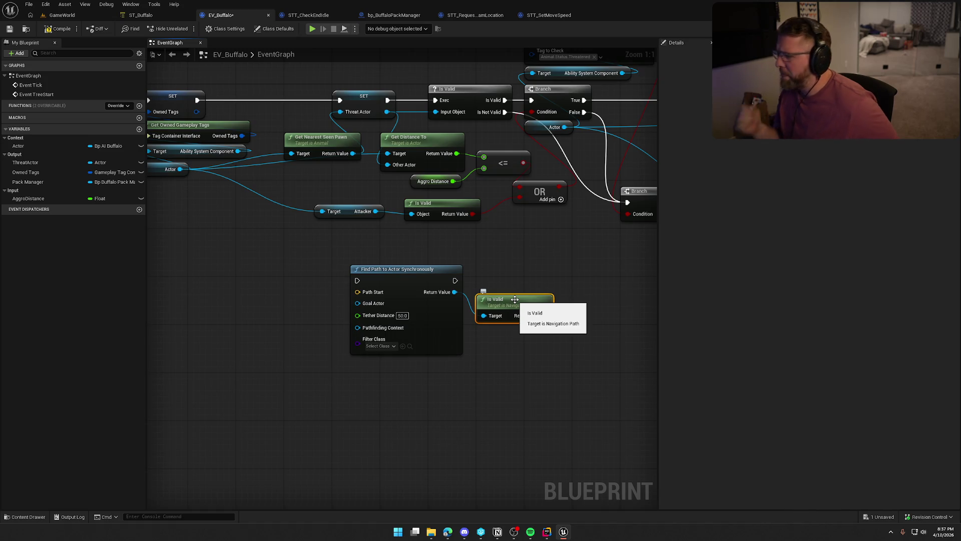
Add an Is Partial check on the path result, aligned under Is Valid
left_click_drag(484, 315, 490, 332)
type("par")
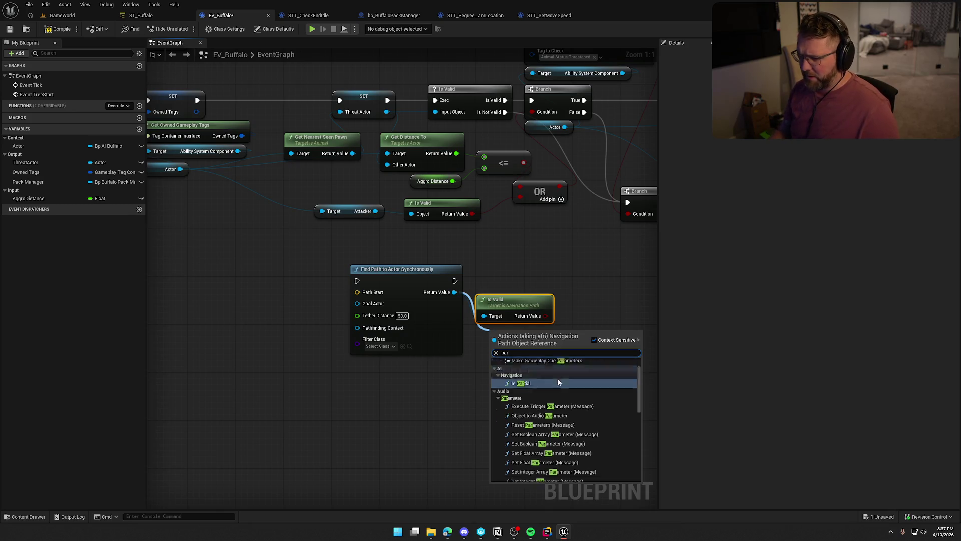
key("Return")
left_click_drag(531, 331, 519, 331)
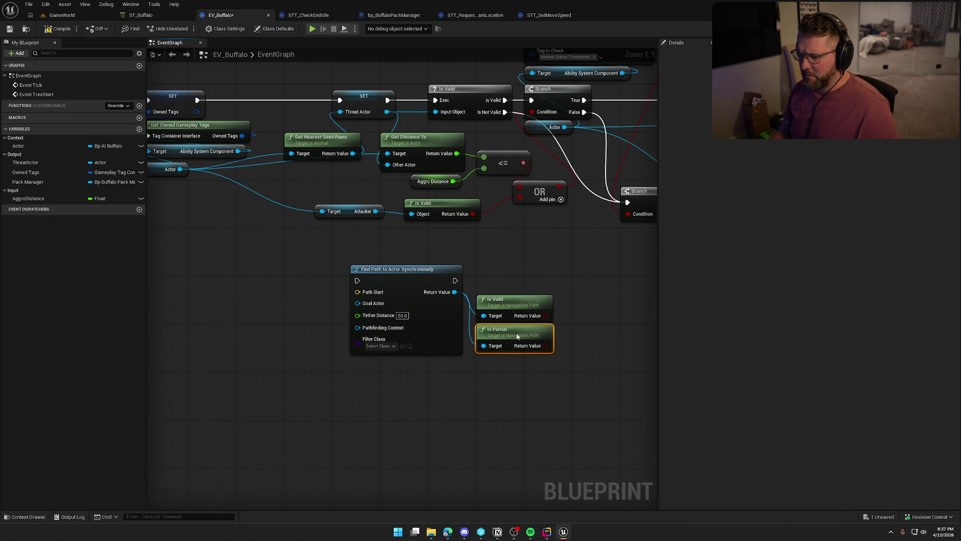
left_click(547, 400)
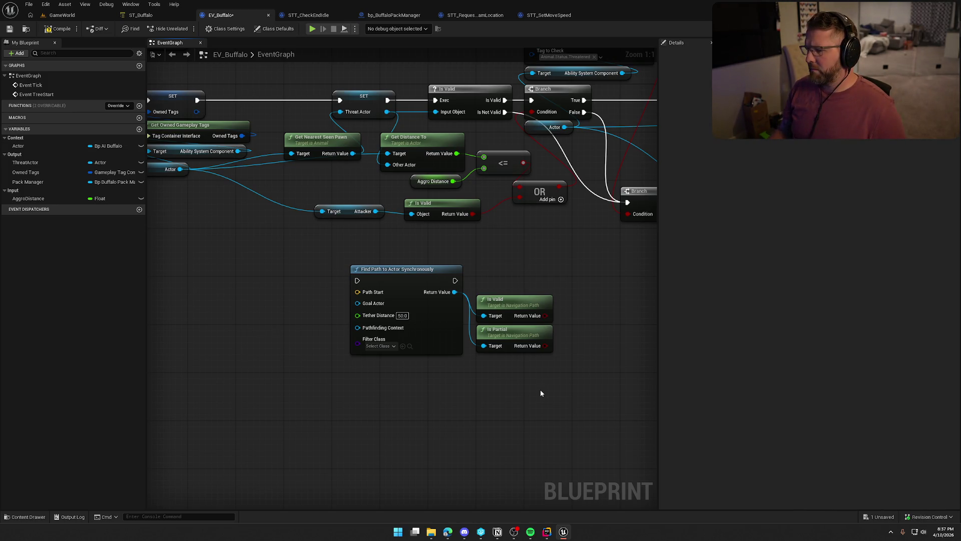
left_click_drag(541, 393, 455, 387)
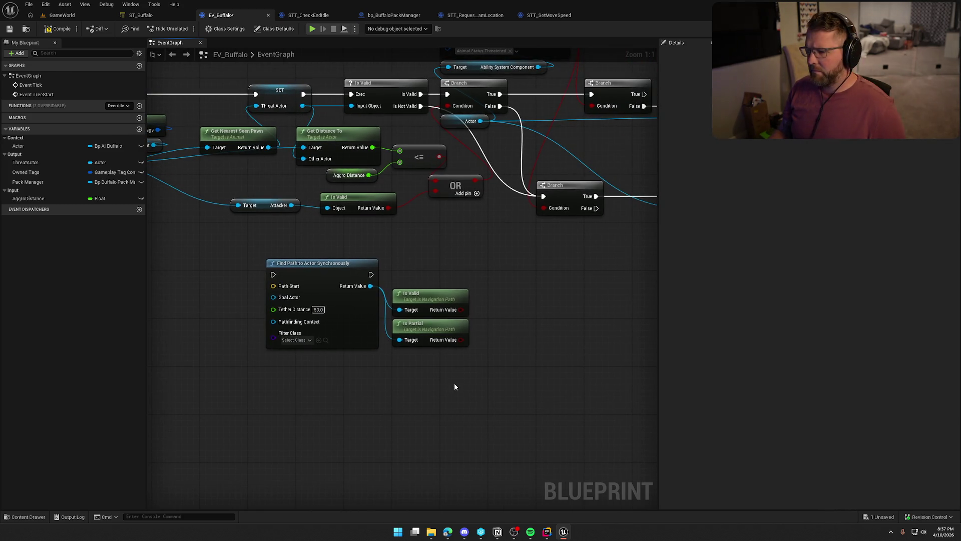
Invert Is Valid's result with a NOT node, and feed NOT and Is Partial into a new OR node
left_click_drag(462, 310, 482, 312)
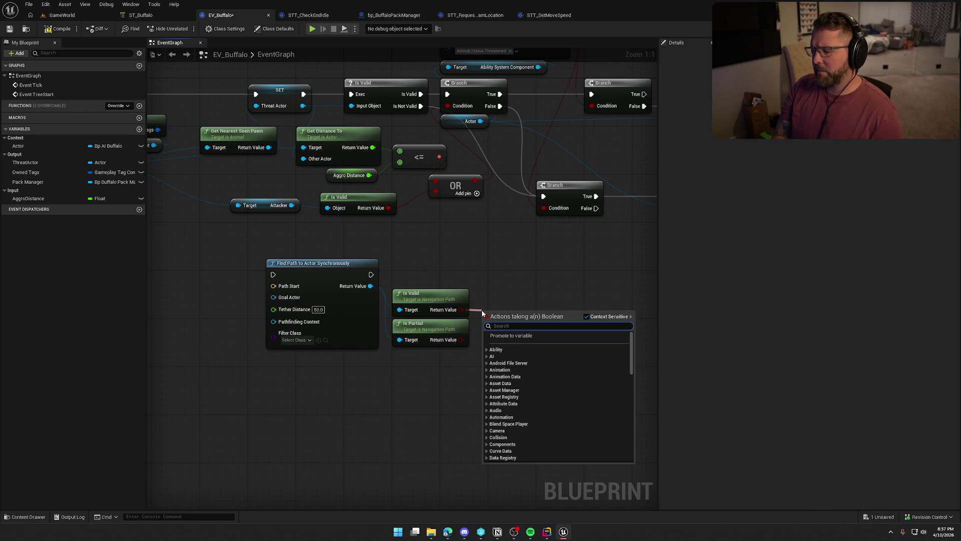
type("not")
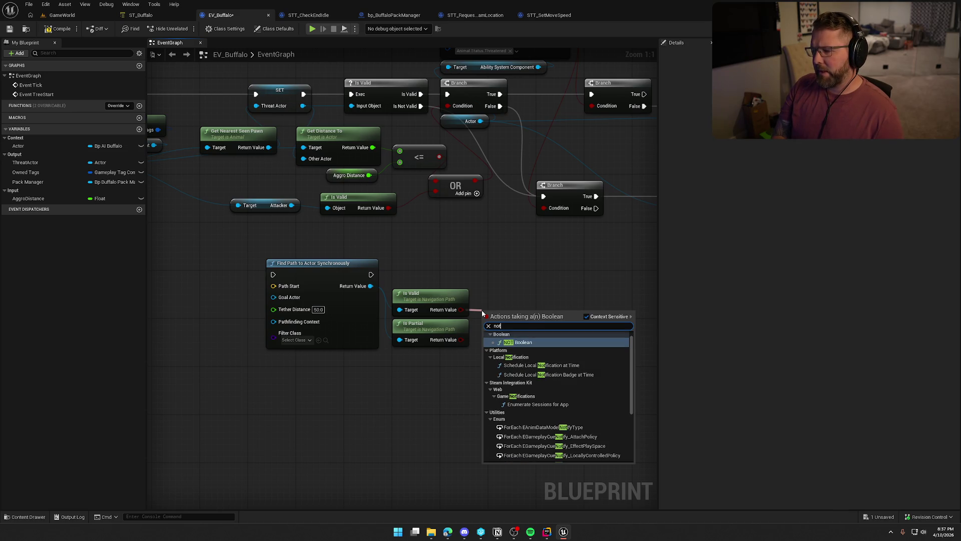
key("Return")
left_click_drag(531, 314, 549, 332)
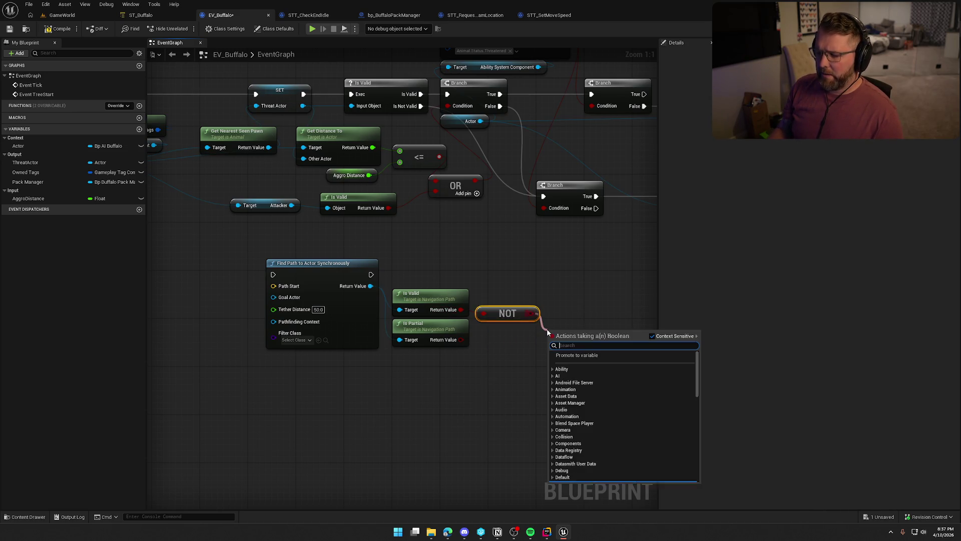
type("or")
key("Return")
mouse_move(460, 339)
left_mouse_down()
mouse_move(554, 343)
mouse_move(571, 329)
left_mouse_up()
left_click(515, 356)
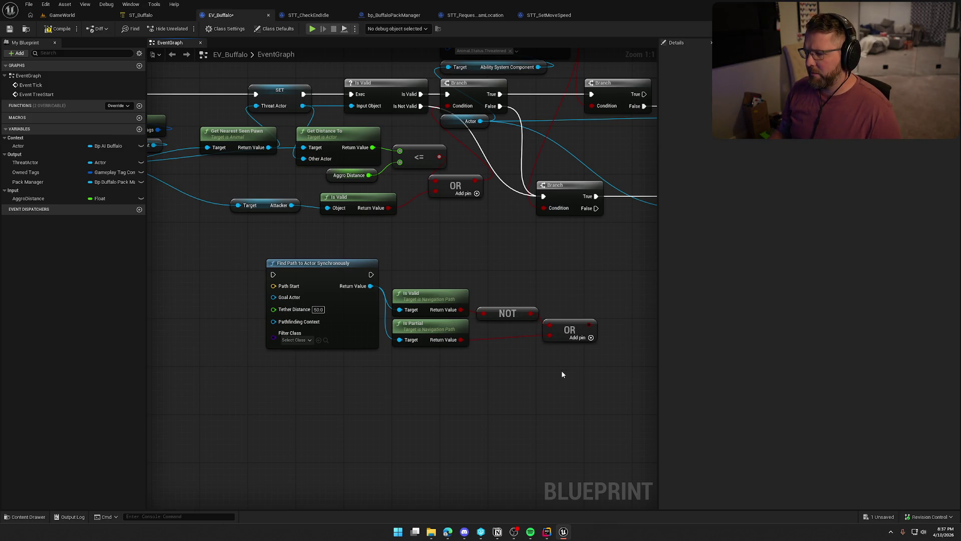
left_click_drag(476, 338, 512, 365)
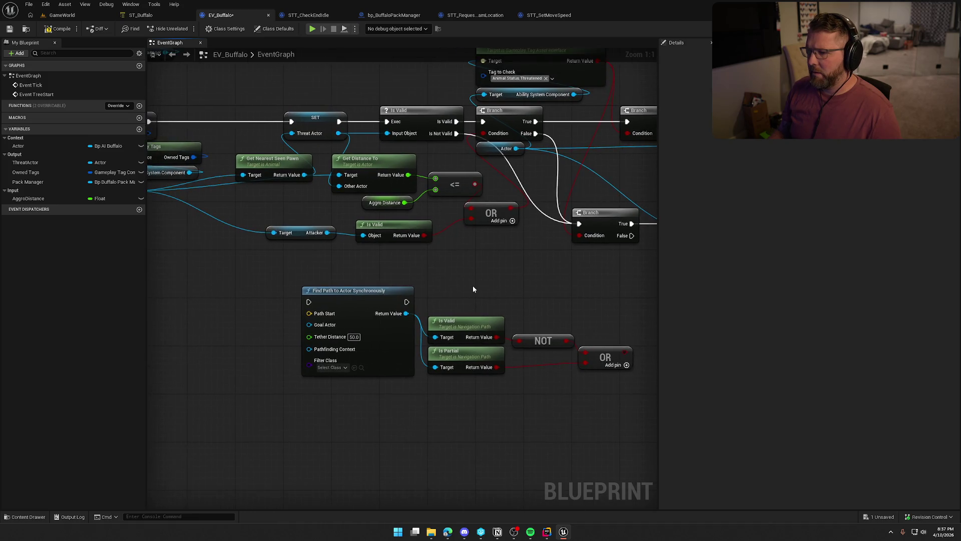
Check the Find Path node's pin tooltips and Filter Class options without choosing a class
mouse_move(342, 300)
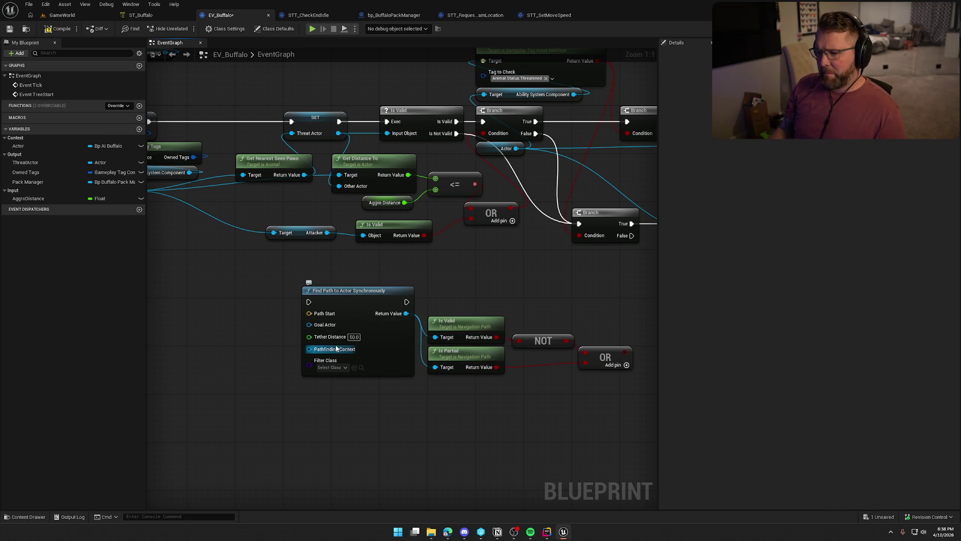
mouse_move(337, 349)
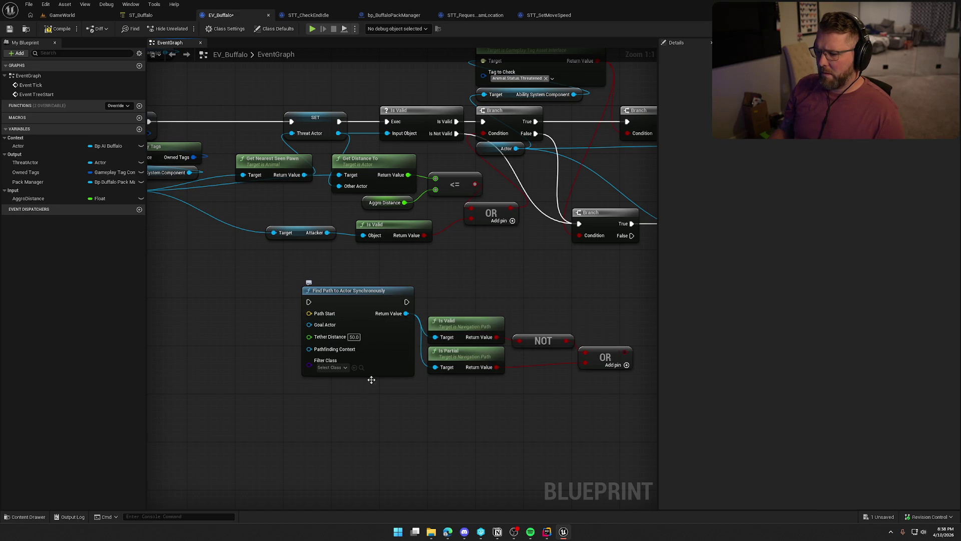
left_click(337, 368)
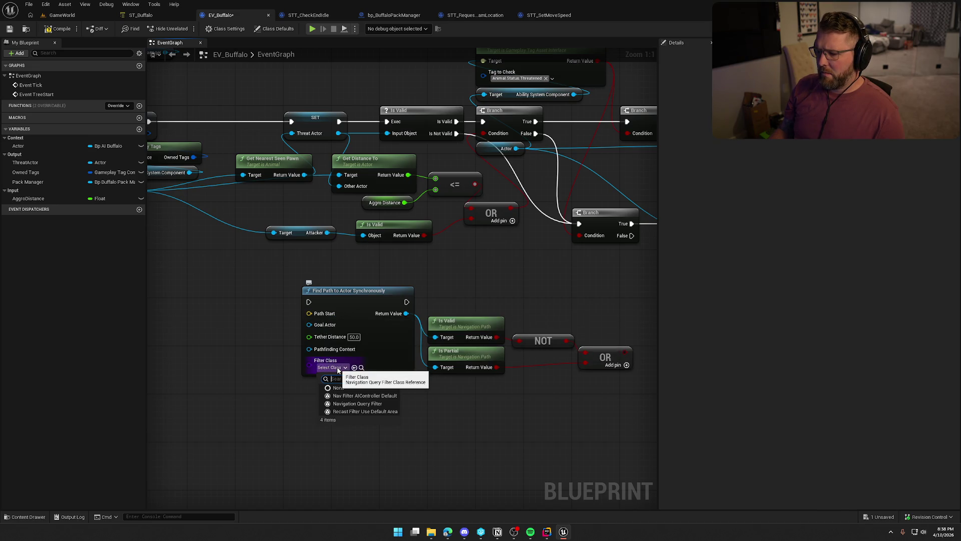
left_click(419, 414)
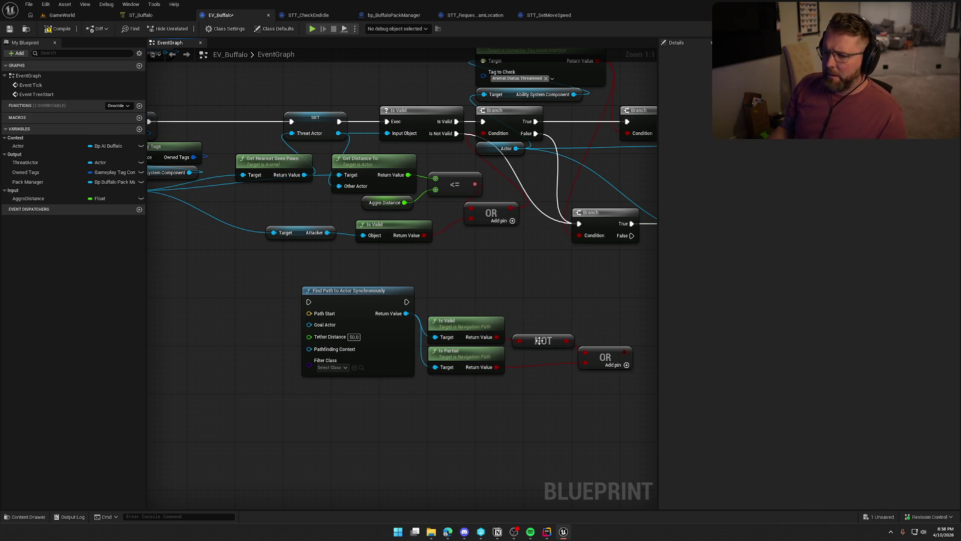
Move the Find Path node and its Is Valid, Is Partial, NOT and OR checks further left
left_click_drag(486, 285, 420, 301)
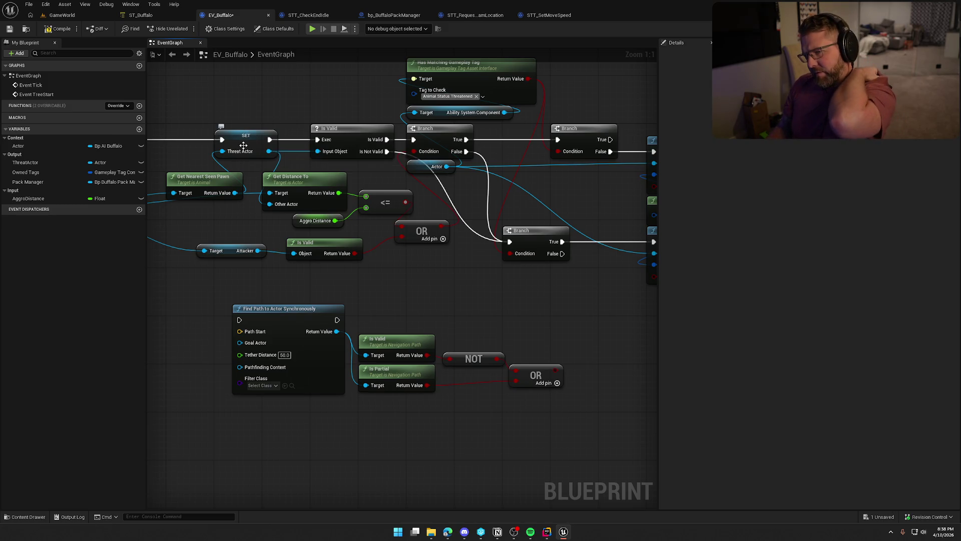
mouse_move(493, 160)
left_mouse_down()
mouse_move(413, 203)
mouse_move(503, 196)
left_mouse_up()
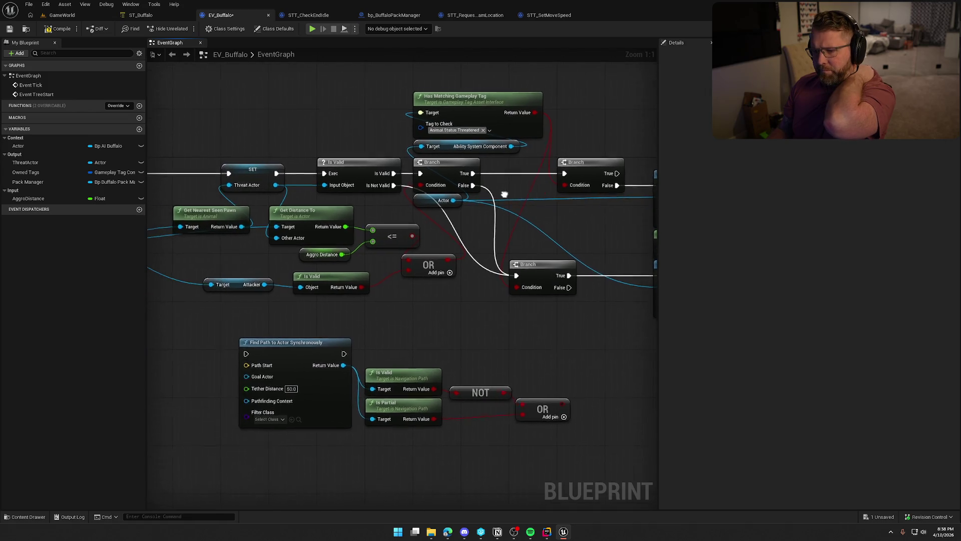
mouse_move(424, 309)
left_mouse_down()
mouse_move(497, 287)
mouse_move(497, 265)
left_mouse_up()
mouse_move(621, 396)
left_mouse_down()
mouse_move(315, 257)
mouse_move(232, 269)
left_mouse_up()
mouse_move(403, 250)
left_mouse_down()
mouse_move(418, 322)
mouse_move(330, 309)
left_mouse_up()
left_click(419, 320)
mouse_move(345, 83)
left_mouse_down()
mouse_move(461, 239)
mouse_move(611, 368)
left_mouse_up()
Shift the upper nodes right and insert Find Path between Is Valid and Branch
left_click_drag(366, 179, 558, 179)
left_click(420, 334)
left_click_drag(419, 334, 523, 349)
mouse_move(205, 355)
left_mouse_down()
mouse_move(493, 169)
mouse_move(465, 161)
left_mouse_up()
mouse_move(385, 191)
left_mouse_down()
mouse_move(419, 173)
mouse_move(487, 185)
left_mouse_up()
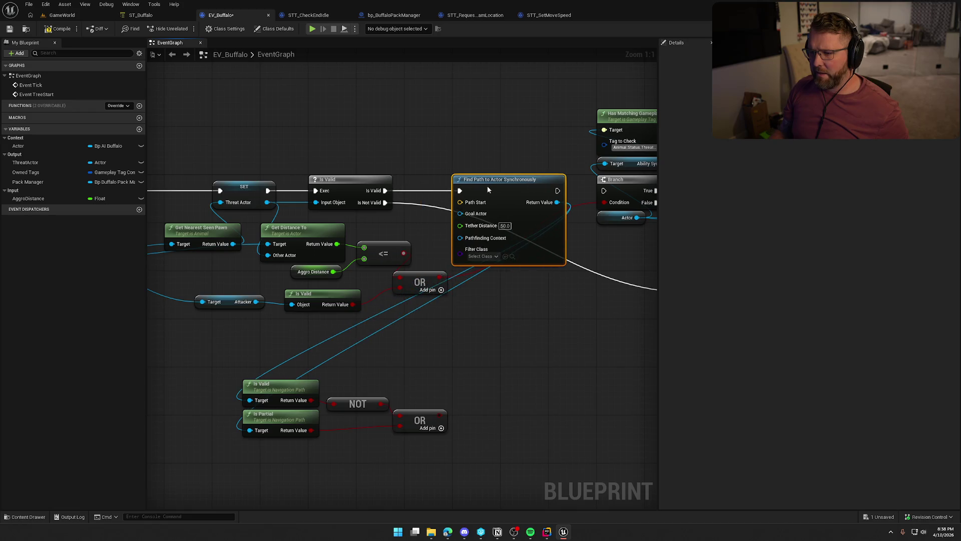
left_click_drag(524, 230, 570, 235)
key("q")
left_click(541, 408)
left_click_drag(541, 408, 533, 326)
Arrange the check nodes beside Find Path and wire Threat Actor into its Goal Actor
mouse_move(438, 435)
left_mouse_down()
mouse_move(197, 333)
mouse_move(485, 304)
mouse_move(448, 296)
left_mouse_up()
left_click_drag(380, 258, 537, 258)
left_click(490, 257)
left_click_drag(400, 246, 444, 250)
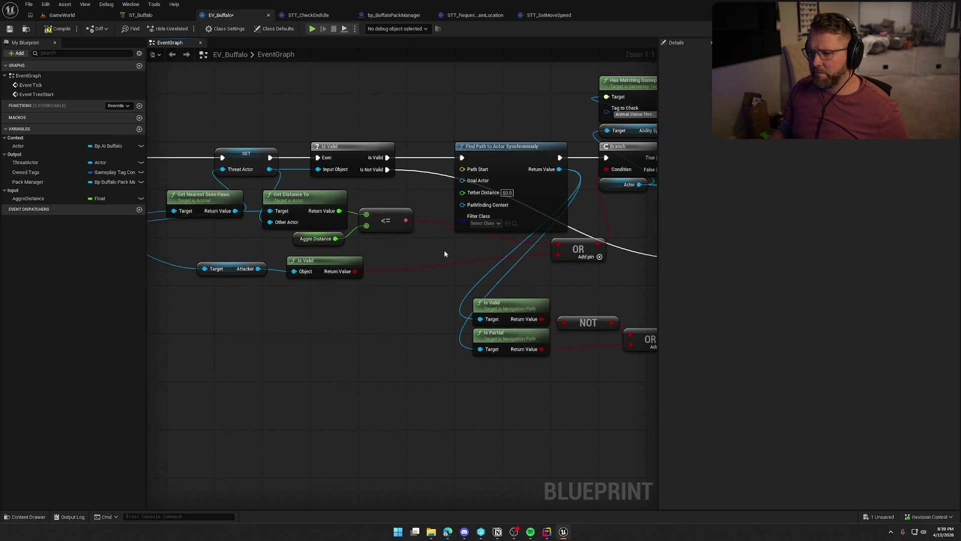
left_click_drag(462, 180, 270, 169)
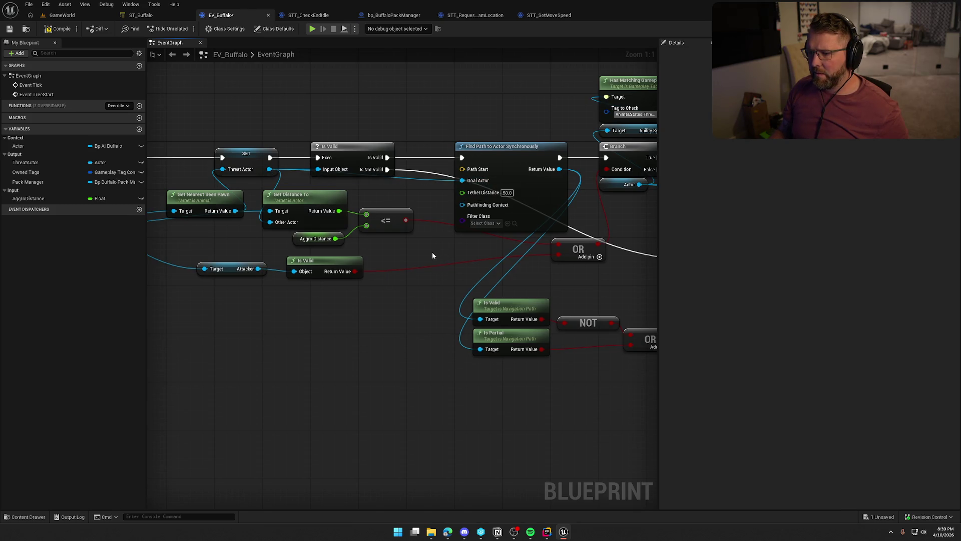
left_click_drag(394, 263, 510, 248)
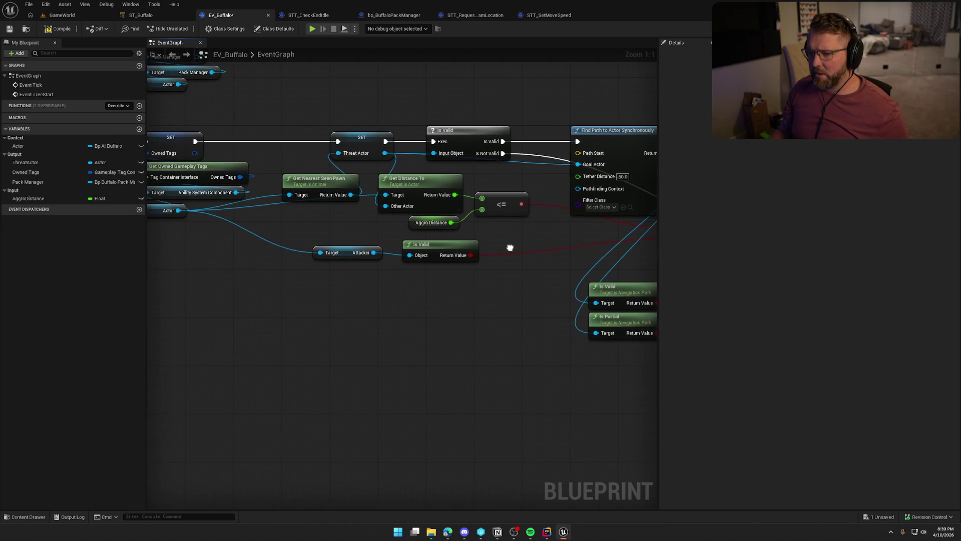
left_click_drag(378, 113, 423, 175)
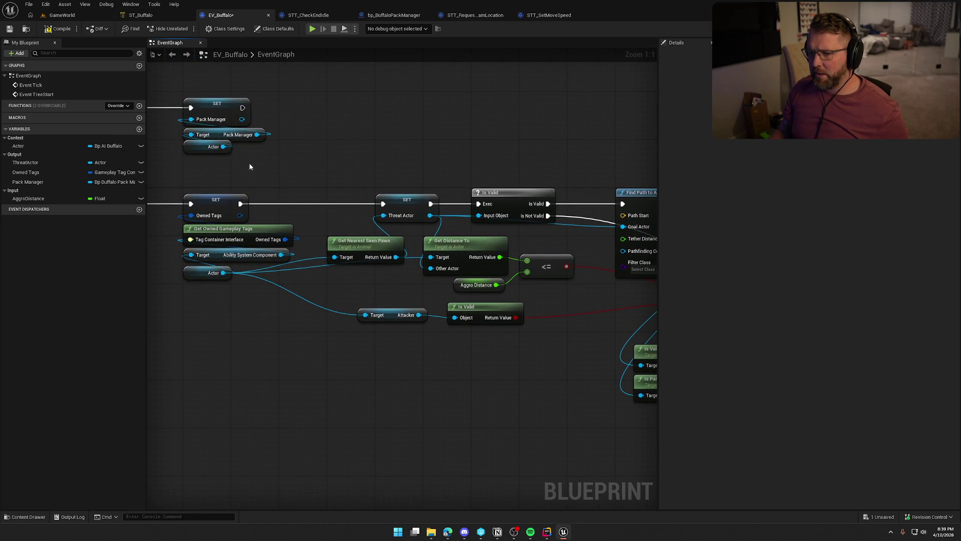
Duplicate the Actor getter and add a Get Actor Location node from the copy
left_click_drag(212, 158, 210, 149)
key("ctrl+c")
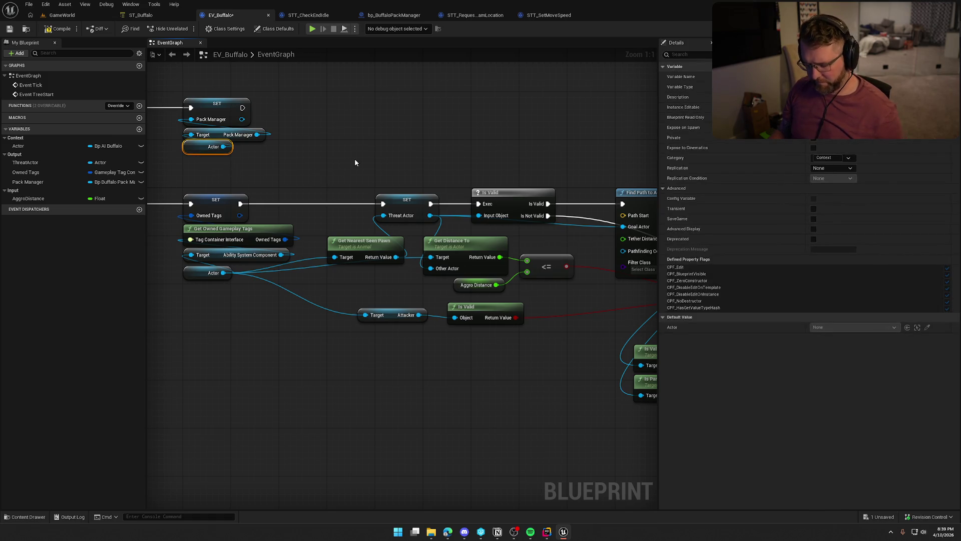
key("ctrl+v")
left_click_drag(406, 141, 443, 145)
type("get world")
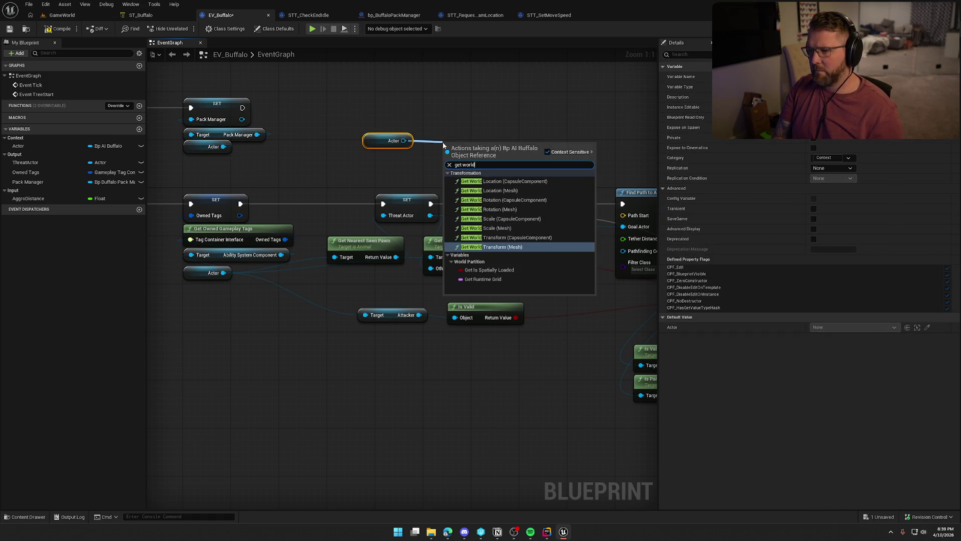
key("BackSpace")
key("BackSpace")
key("BackSpace")
type("actor l")
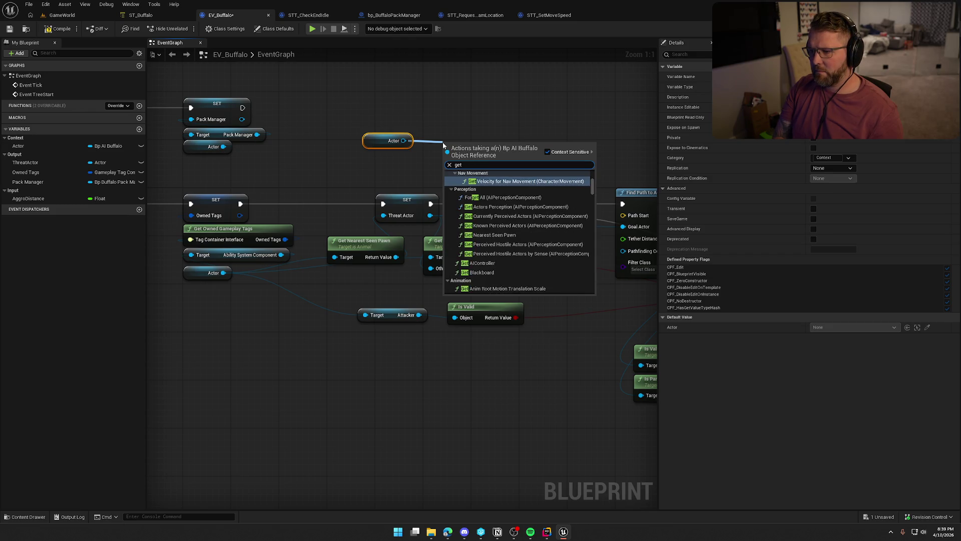
type("oca")
key("Down")
key("Return")
left_click_drag(510, 161, 623, 215)
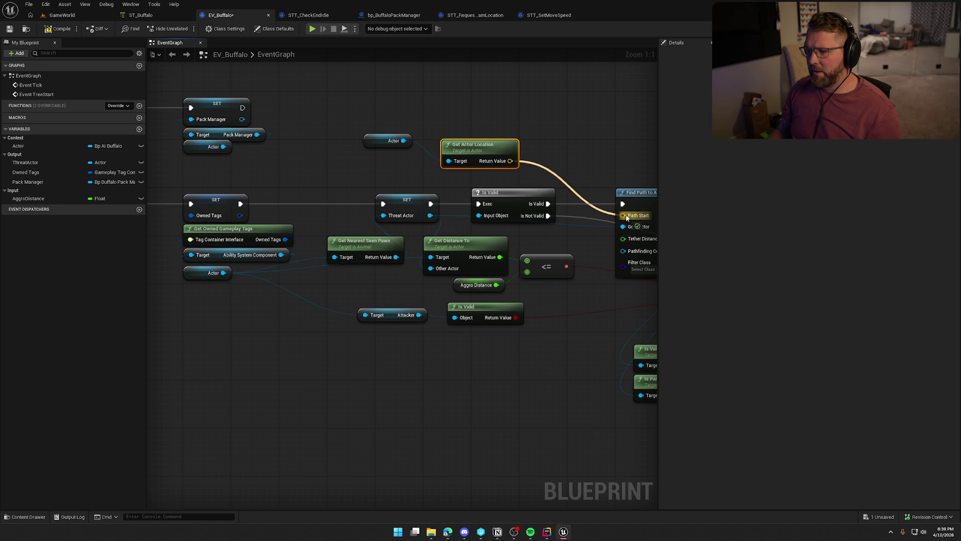
Wire the actor location into Path Start and the Actor into Pathfinding Context
mouse_move(336, 134)
left_mouse_down()
mouse_move(371, 146)
mouse_move(364, 151)
left_mouse_up()
mouse_move(245, 114)
left_mouse_down()
mouse_move(297, 108)
mouse_move(351, 116)
mouse_move(354, 126)
left_mouse_up()
left_click(372, 101)
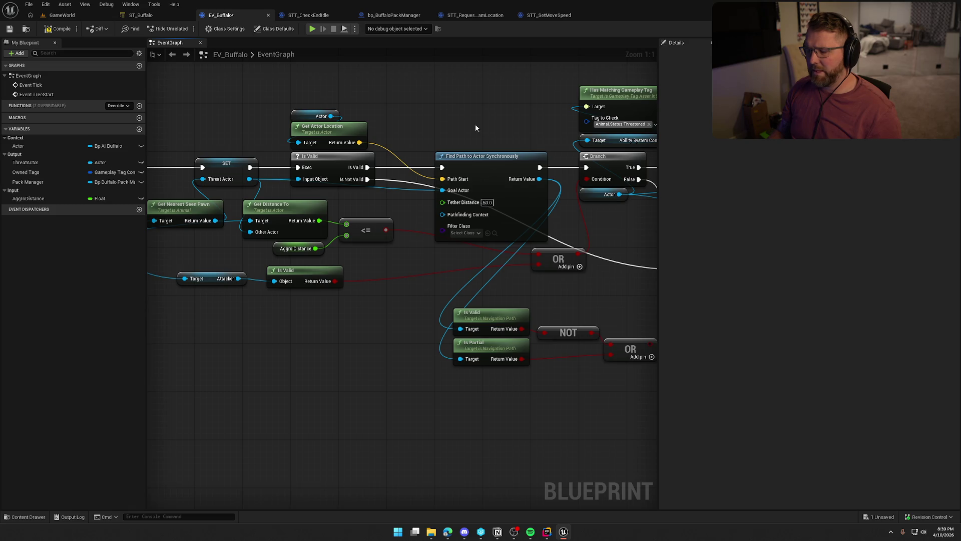
mouse_move(444, 214)
left_mouse_down()
mouse_move(382, 139)
mouse_move(331, 116)
left_mouse_up()
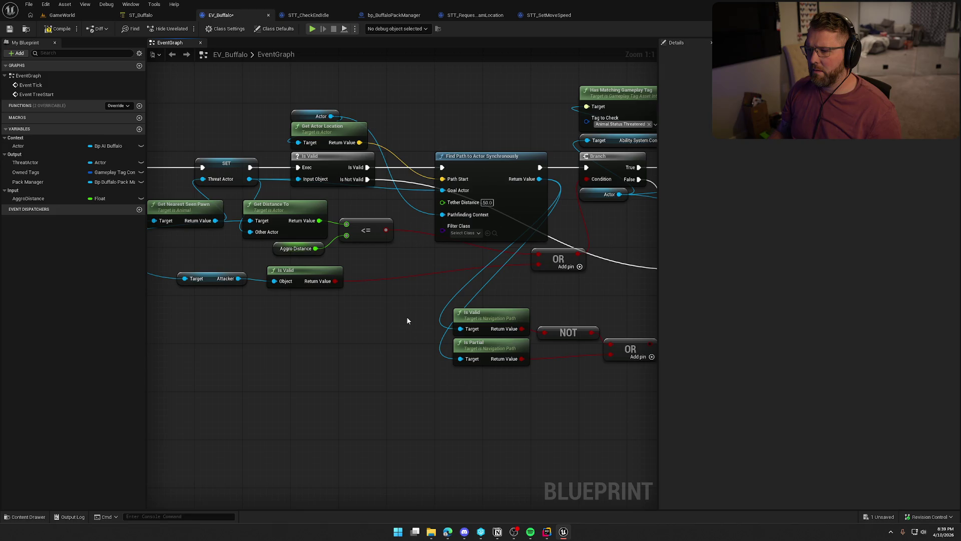
Move the Is Valid, Is Partial, NOT and OR nodes up and left, then survey the graph
left_click_drag(420, 313, 255, 304)
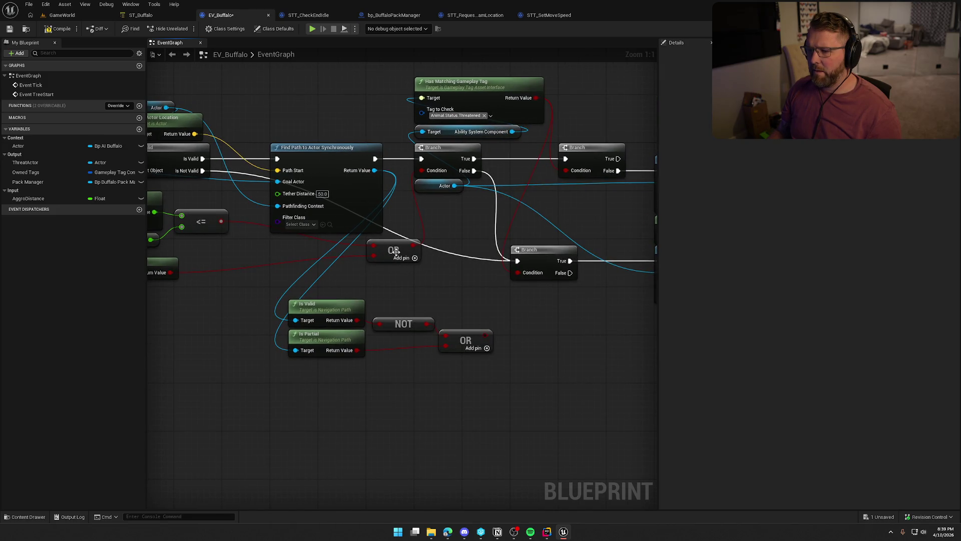
left_click_drag(465, 383, 283, 296)
left_click_drag(336, 312, 318, 282)
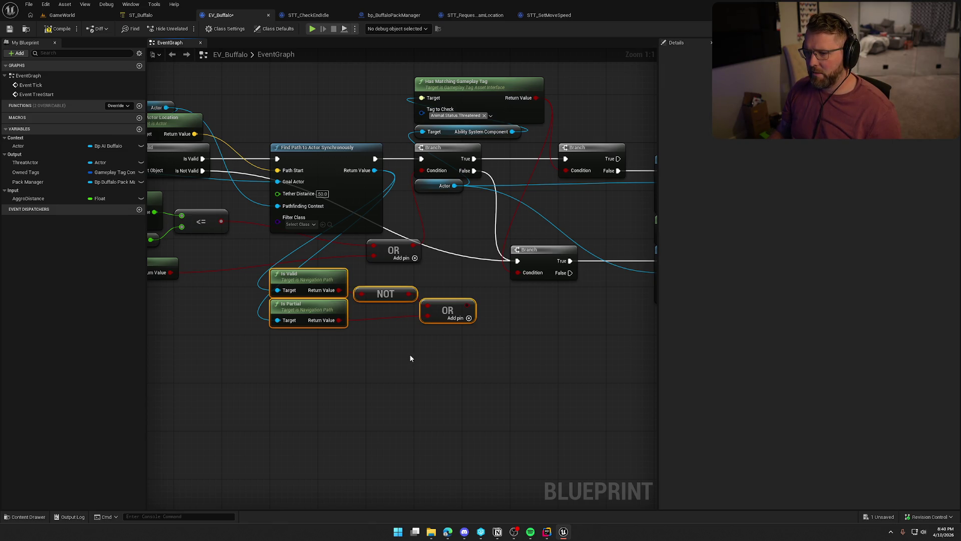
left_click_drag(399, 343, 460, 349)
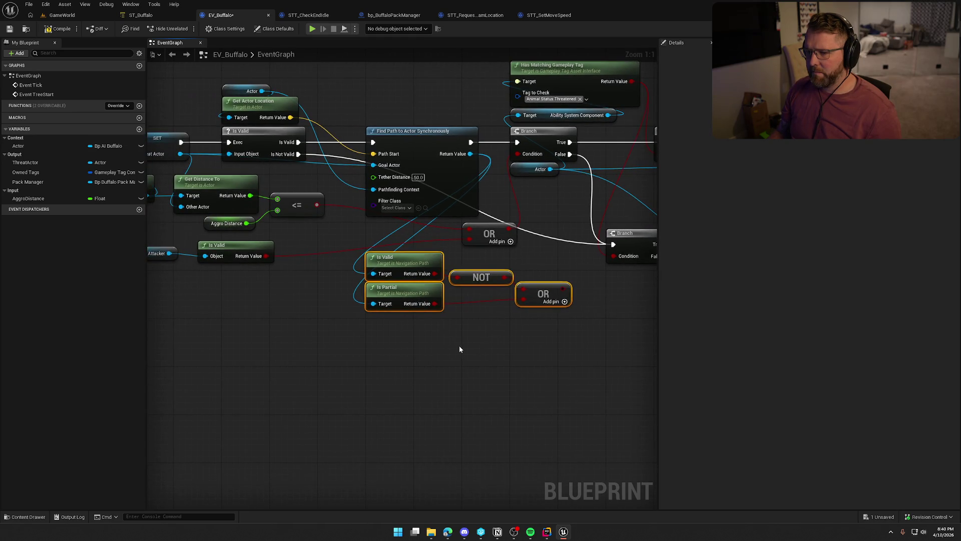
left_click_drag(341, 335, 409, 331)
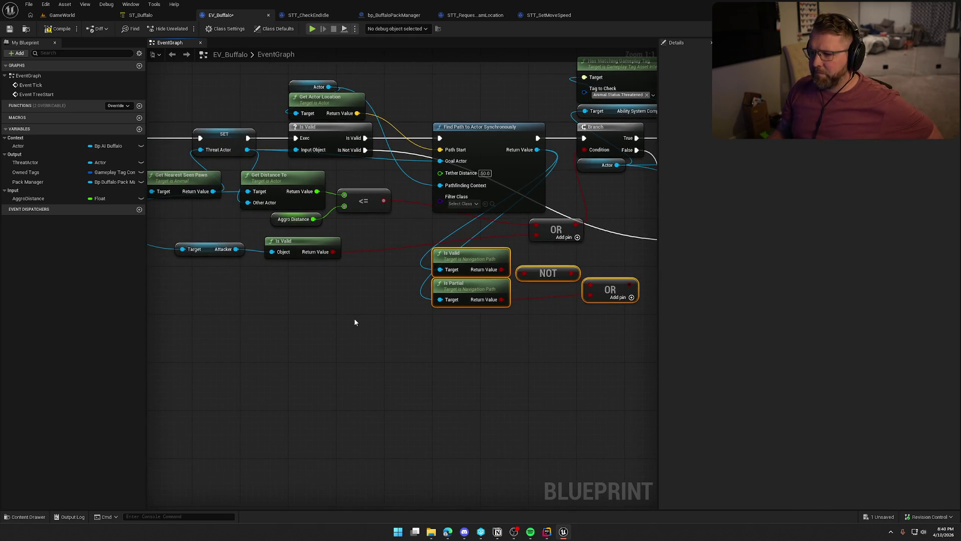
mouse_move(349, 297)
left_mouse_down()
mouse_move(147, 296)
mouse_move(360, 280)
mouse_move(288, 282)
left_mouse_up()
scroll(346, 286, "down", 2)
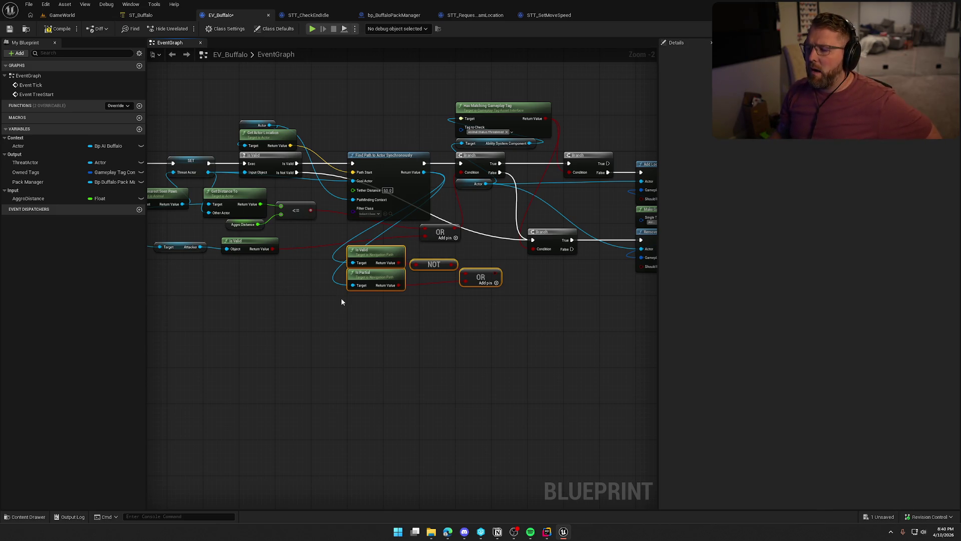
scroll(456, 307, "up", 1)
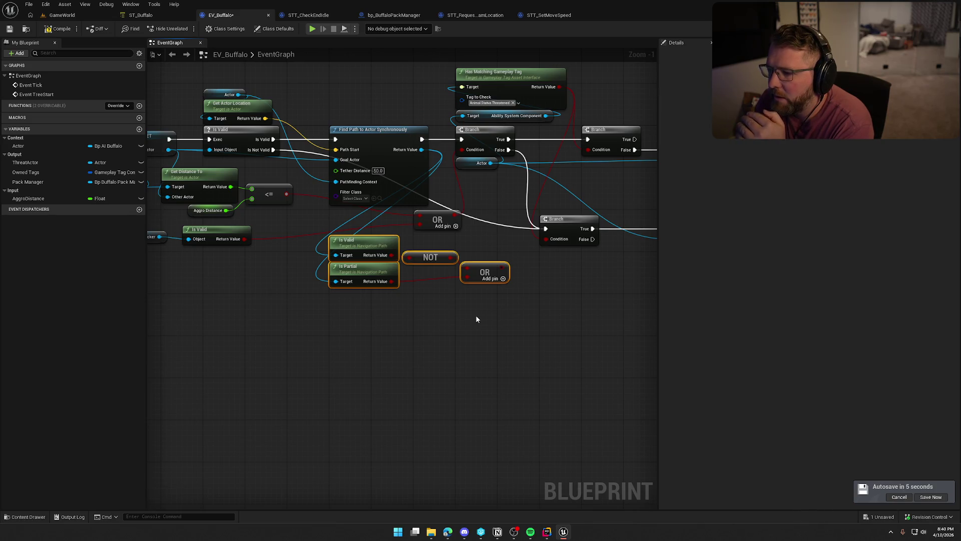
left_click_drag(497, 312, 335, 331)
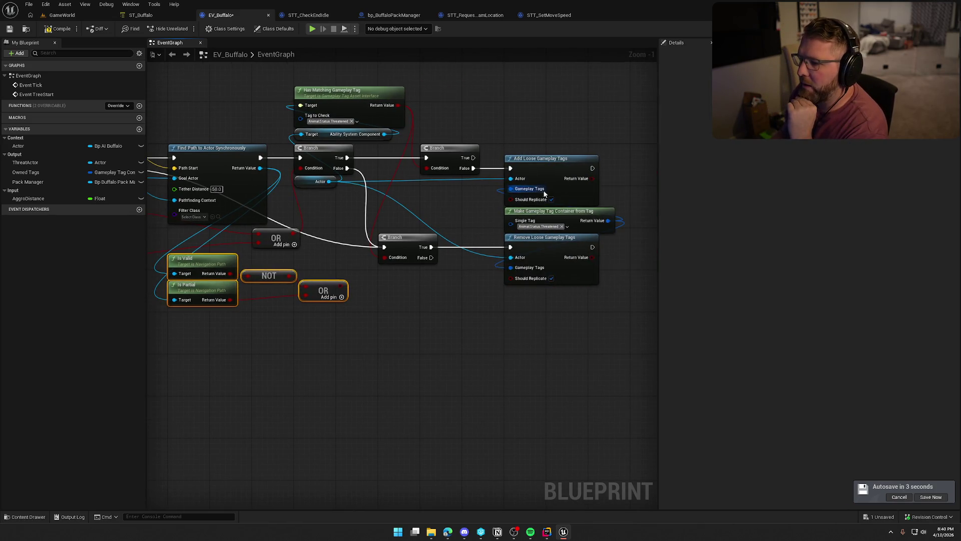
left_click_drag(390, 394, 565, 374)
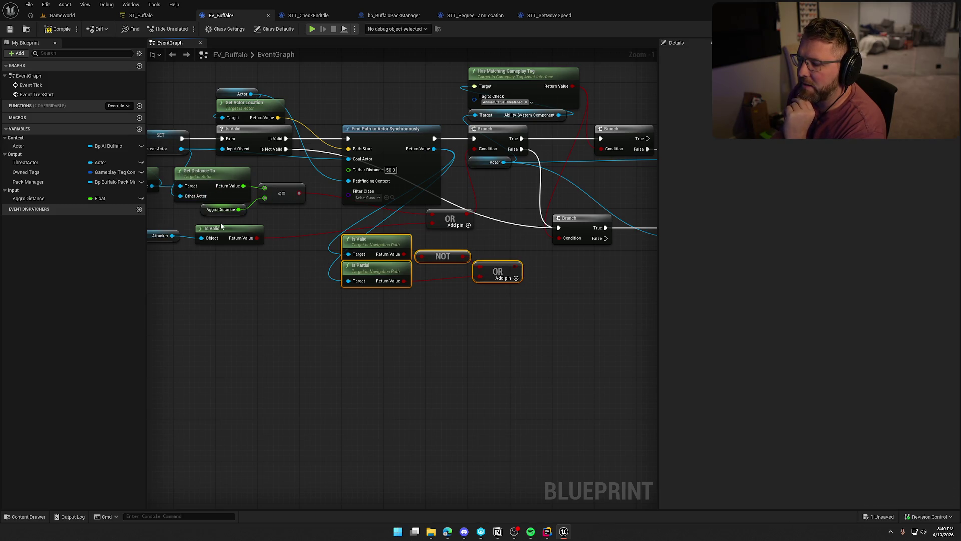
Add a third input to the upper OR node and wire Is Valid's result toward it
left_click(468, 226)
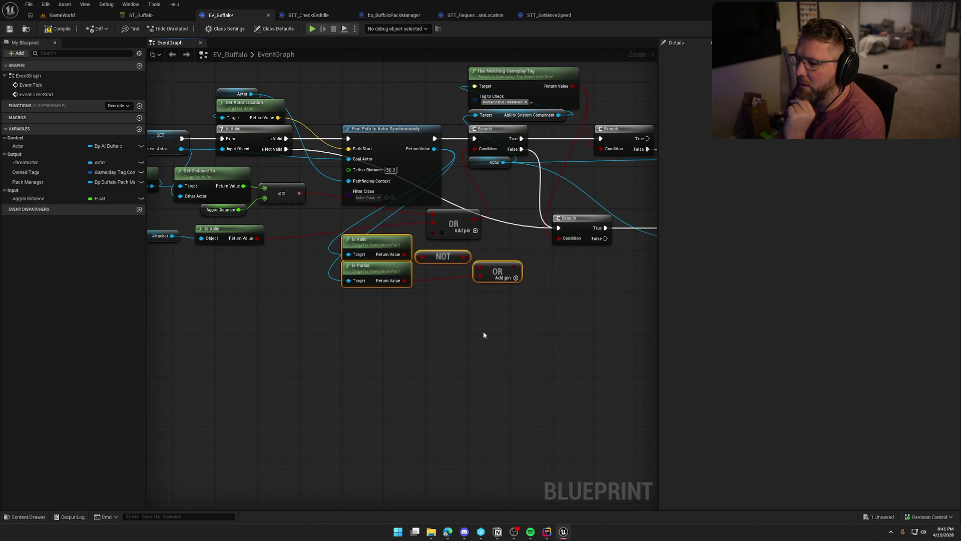
mouse_move(404, 255)
left_mouse_down()
mouse_move(430, 242)
mouse_move(442, 256)
left_mouse_up()
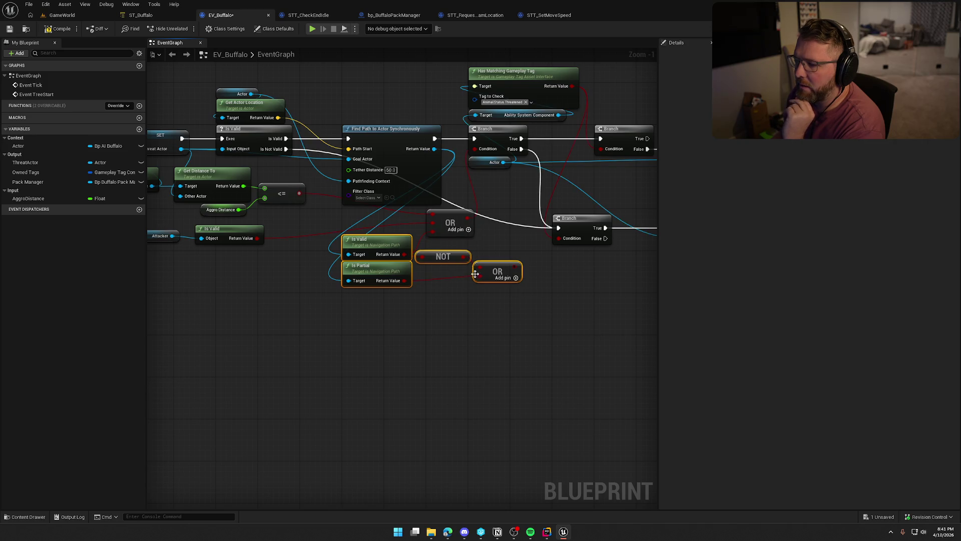
left_click(452, 253)
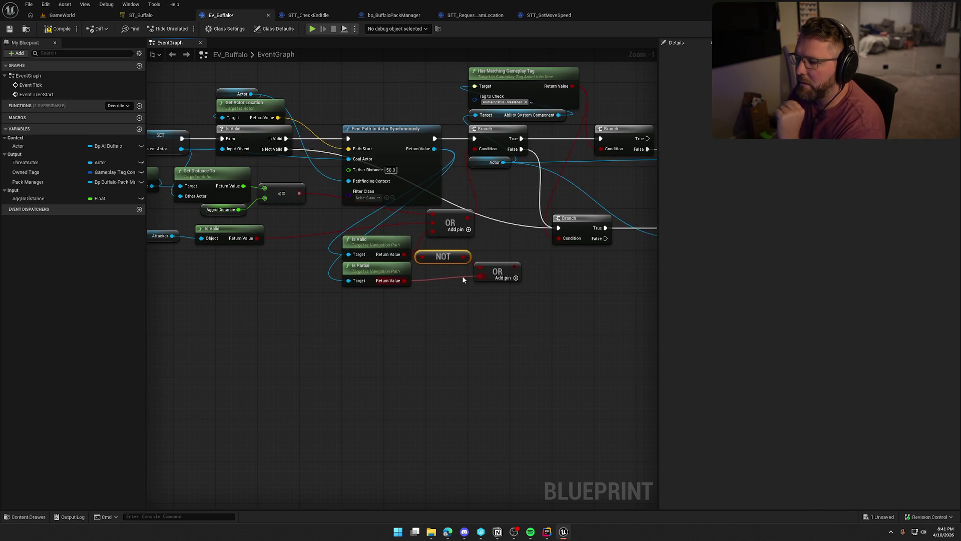
Delete the NOT and lower OR nodes and add a fourth input to the OR node
key("Delete")
left_click(500, 273)
key("Delete")
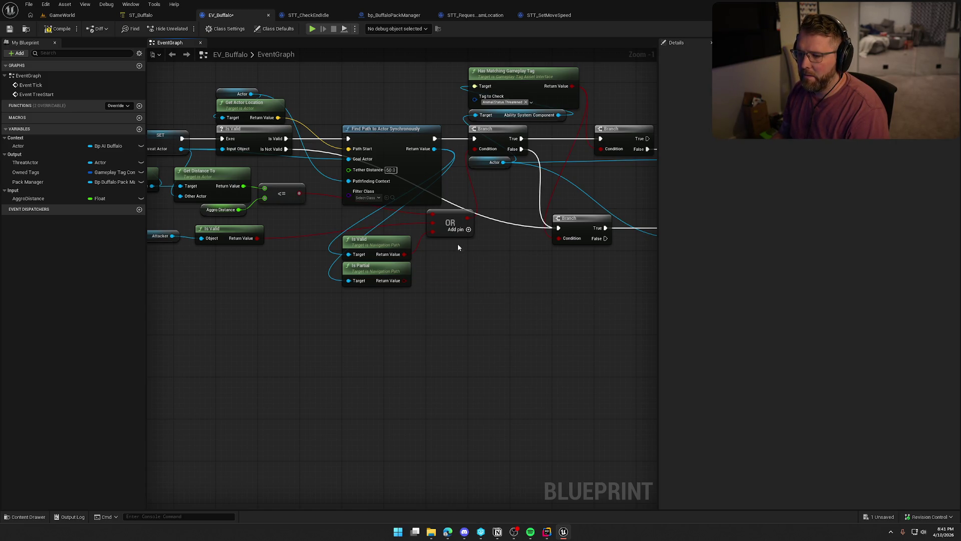
left_click(468, 230)
left_click_drag(406, 281, 421, 283)
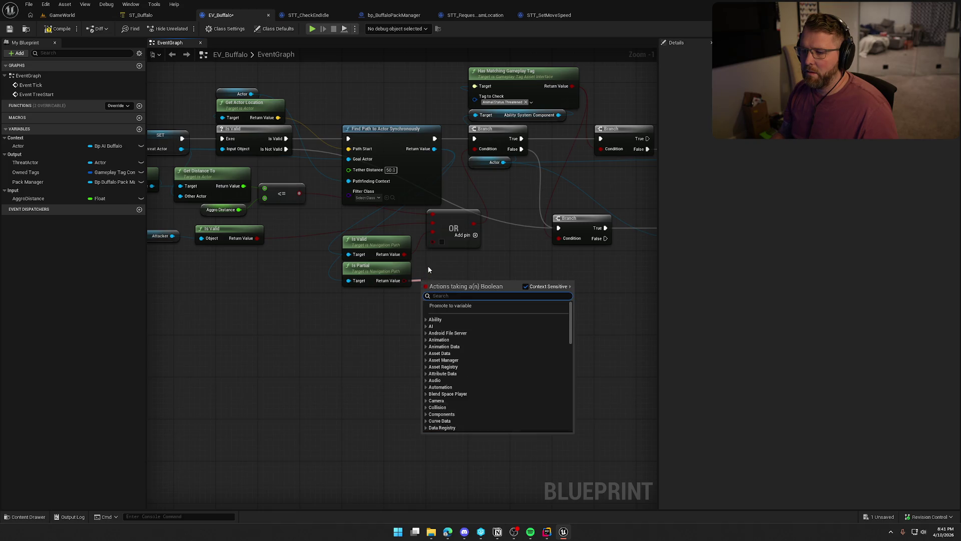
left_click(449, 267)
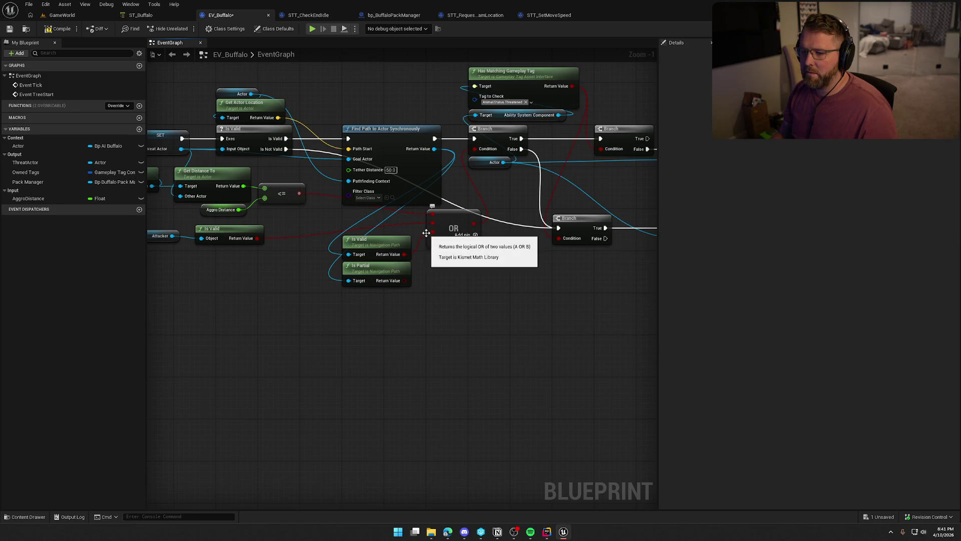
mouse_move(421, 302)
left_mouse_down()
mouse_move(434, 314)
mouse_move(460, 276)
mouse_move(435, 264)
left_mouse_up()
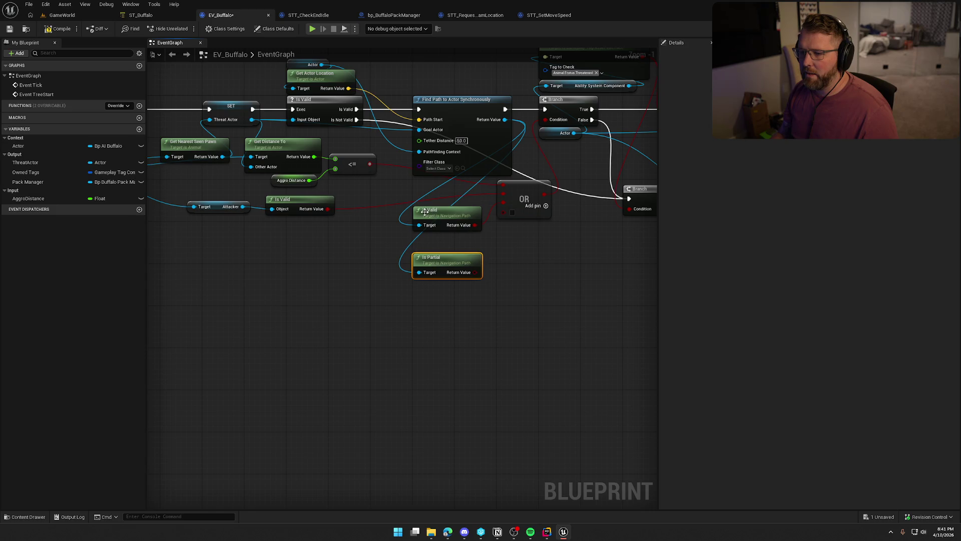
Add an AND node fed by the distance comparison (<=) result
left_click_drag(370, 163, 392, 174)
type("and")
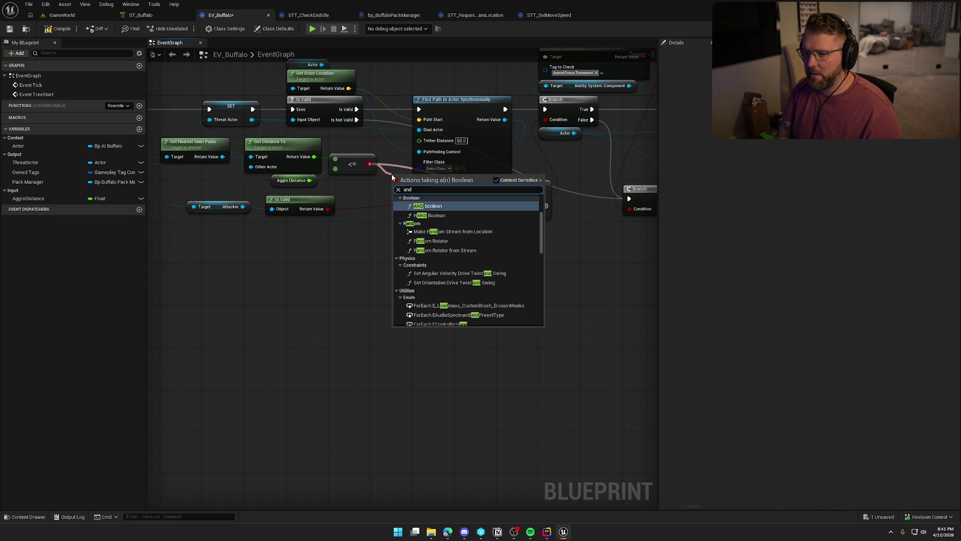
key("Return")
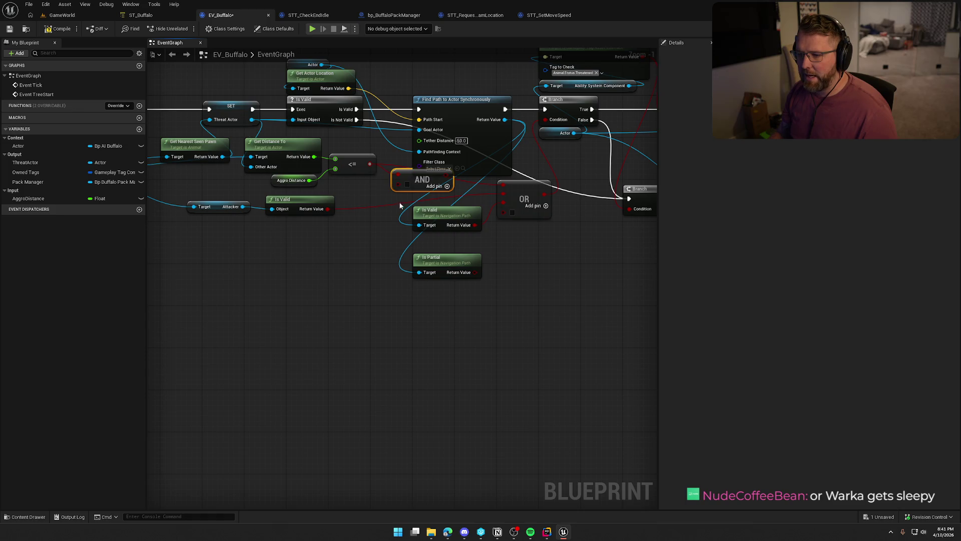
left_click_drag(441, 176, 436, 190)
Place Is Partial just beneath Is Valid and remove the extra OR input
left_click(434, 212)
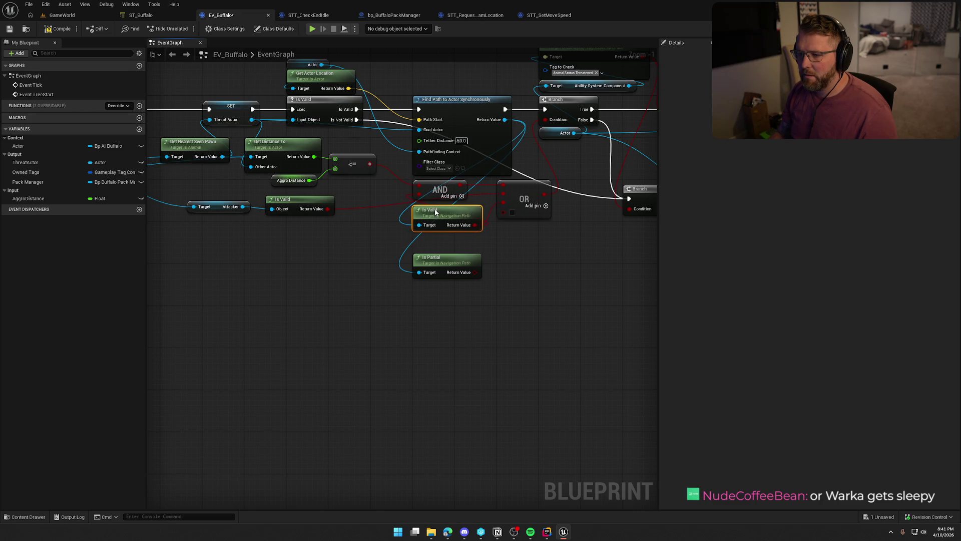
left_click_drag(452, 264, 450, 248)
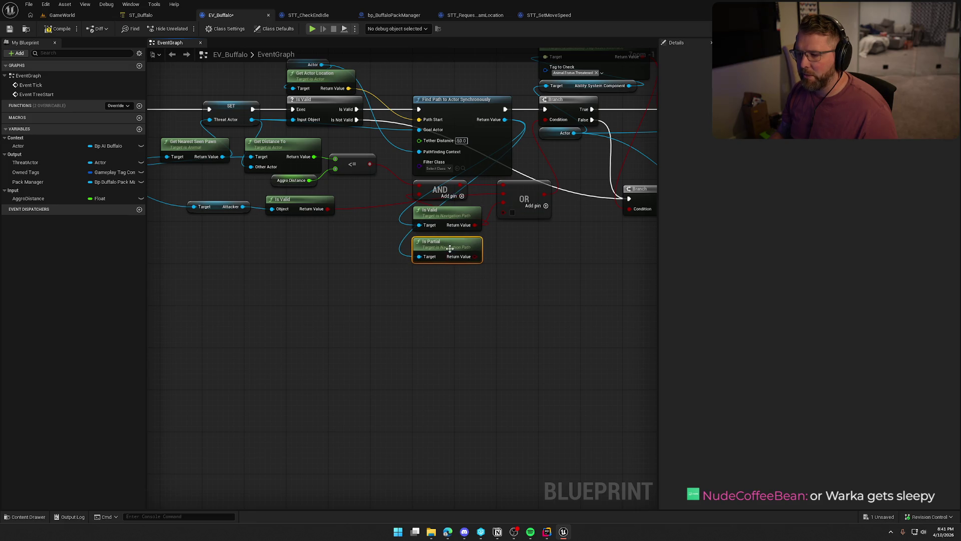
left_click(502, 206)
right_click(505, 207)
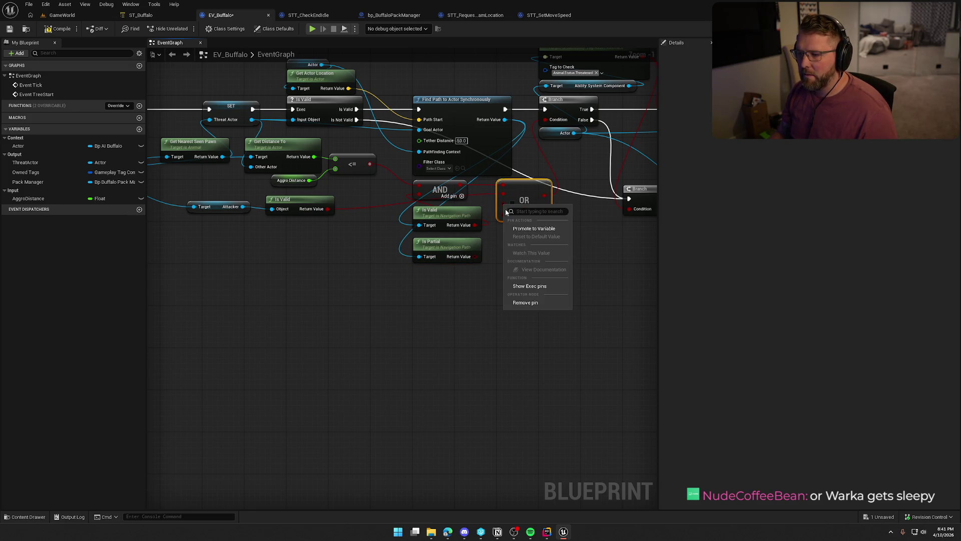
left_click(533, 302)
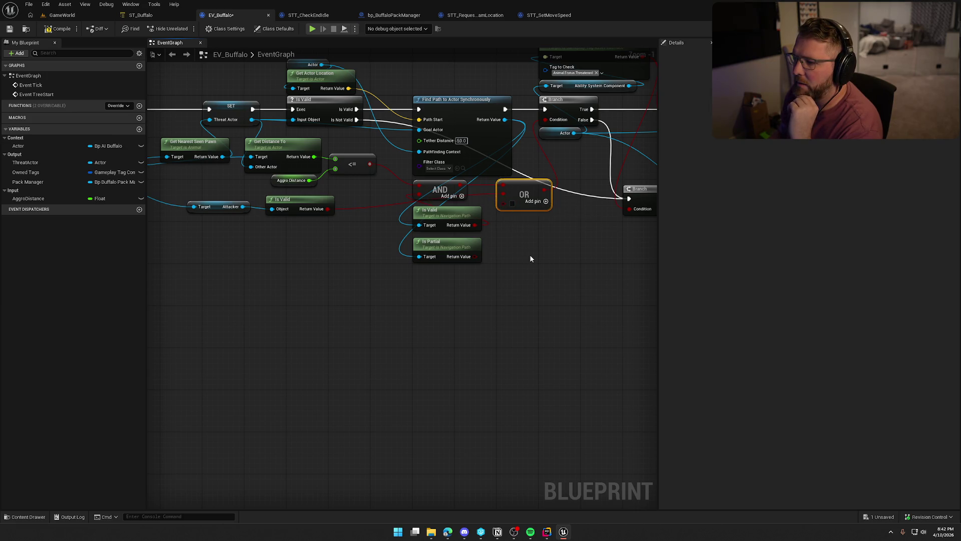
Move Is Valid and Is Partial further left and add an AND node from Is Valid
left_click_drag(559, 279, 433, 299)
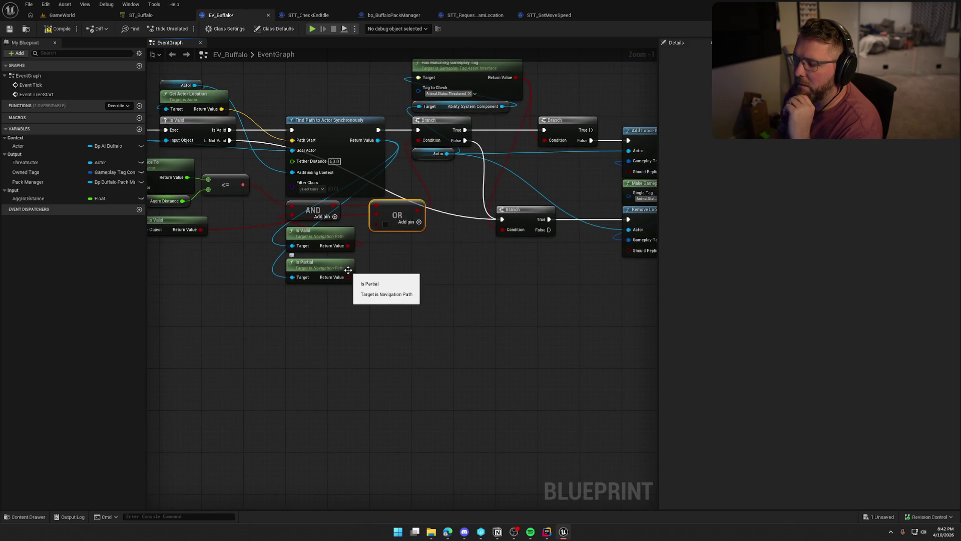
left_click_drag(385, 278, 466, 260)
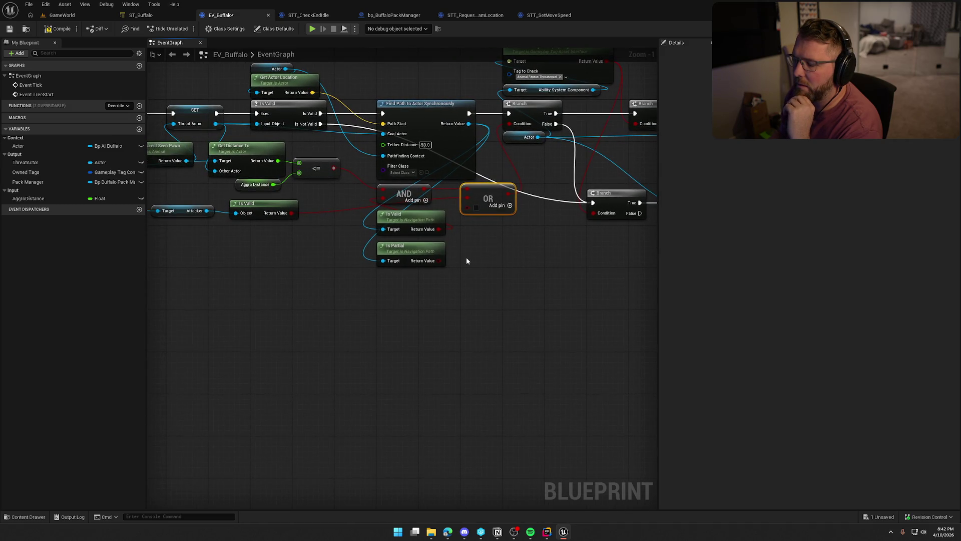
left_click_drag(451, 274, 375, 207)
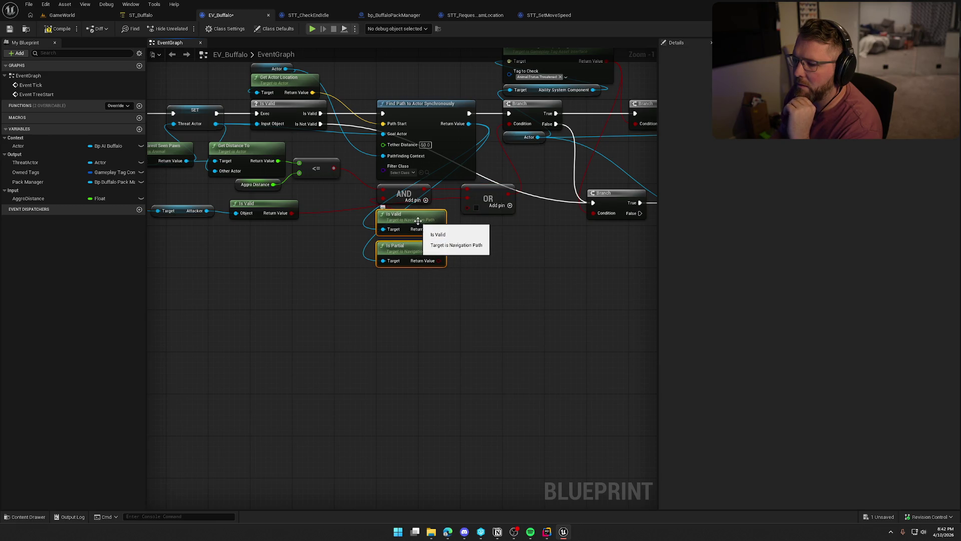
mouse_move(418, 220)
left_mouse_down()
mouse_move(288, 246)
mouse_move(294, 238)
mouse_move(315, 247)
left_mouse_up()
left_click_drag(374, 245, 374, 245)
type("and")
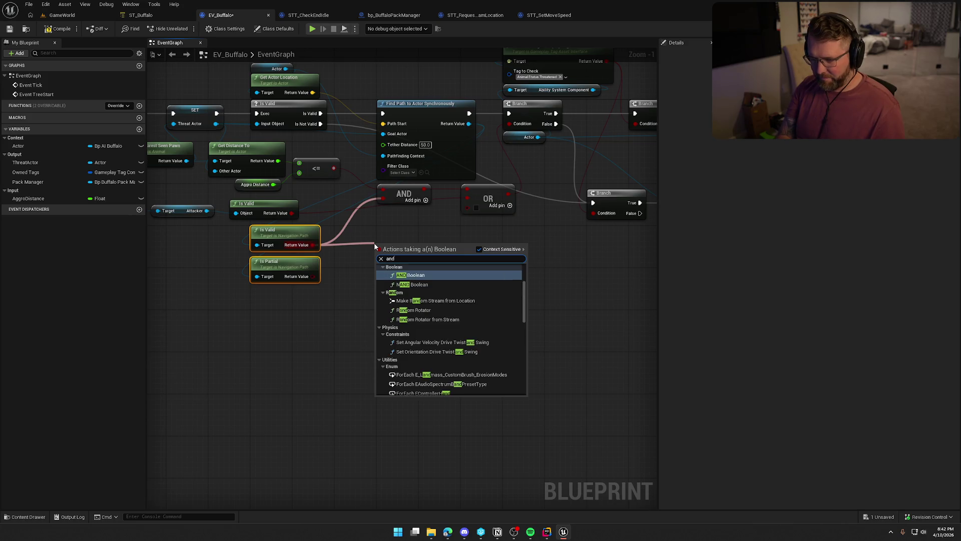
key("Return")
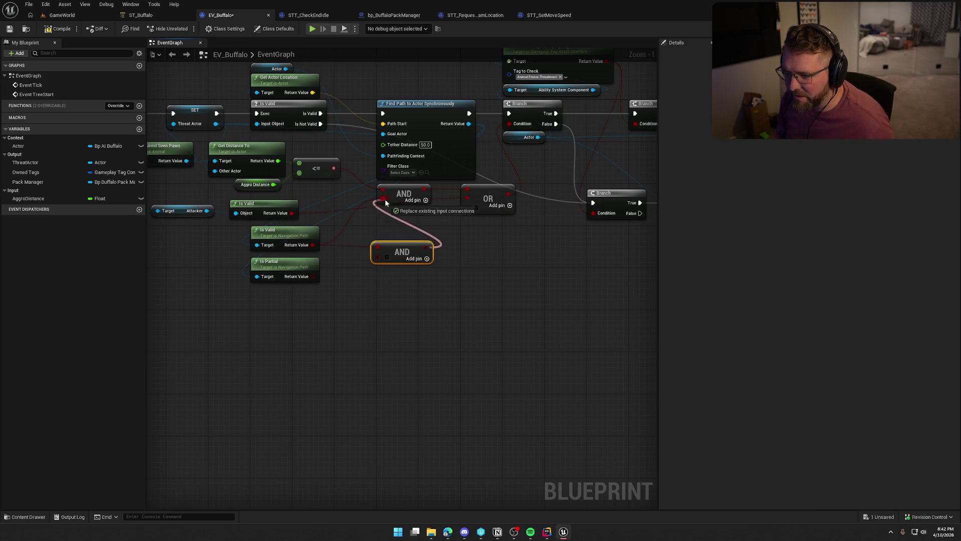
left_click_drag(402, 250, 387, 245)
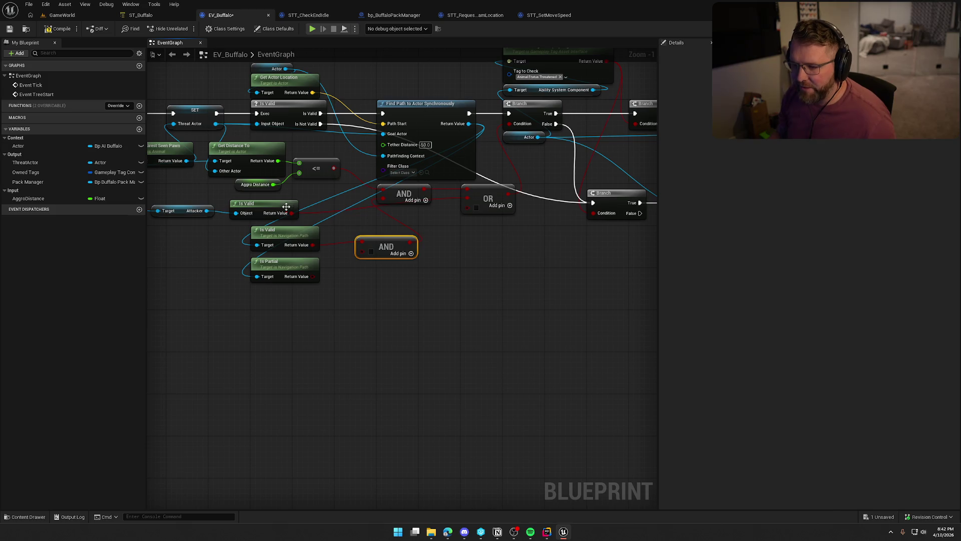
Add a NOT fed by Is Partial, remove another OR input, and compile the blueprint
left_click_drag(310, 279, 330, 276)
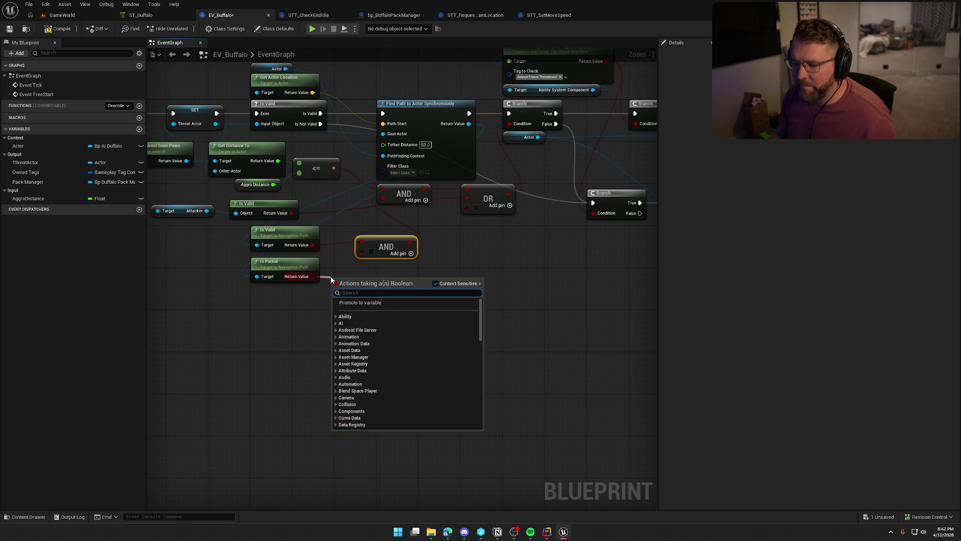
type("not")
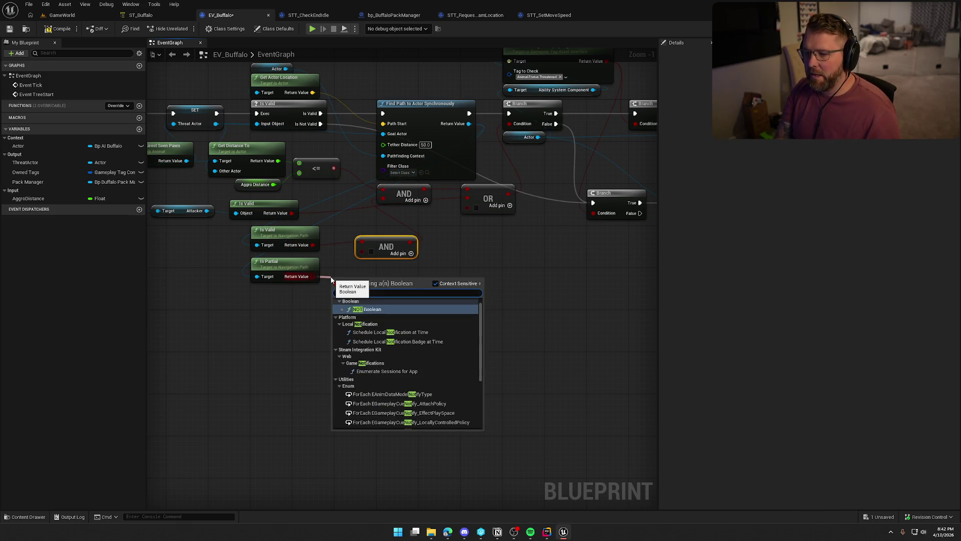
left_click(367, 309)
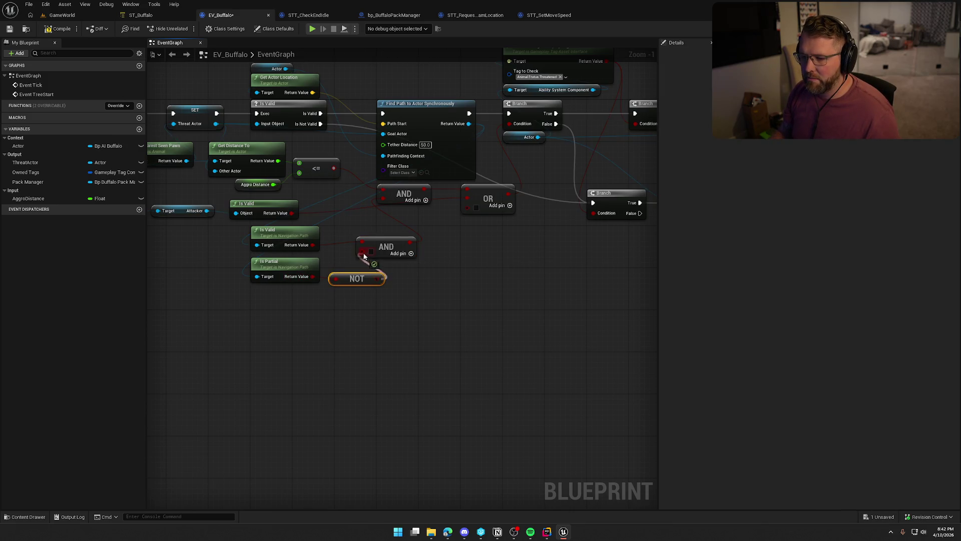
left_click_drag(363, 280, 363, 274)
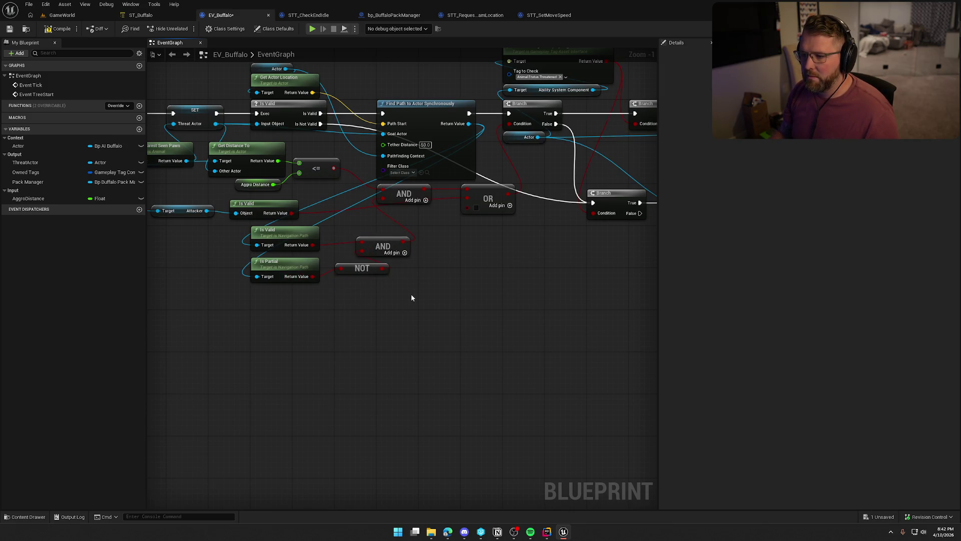
right_click(468, 209)
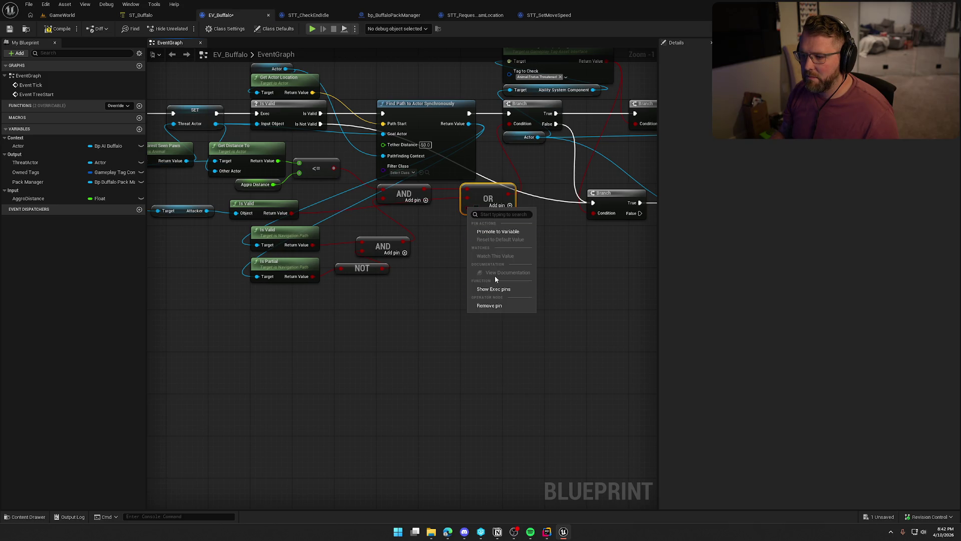
left_click(489, 306)
mouse_move(489, 305)
left_mouse_down()
mouse_move(434, 329)
mouse_move(337, 317)
mouse_move(414, 311)
mouse_move(427, 336)
left_mouse_up()
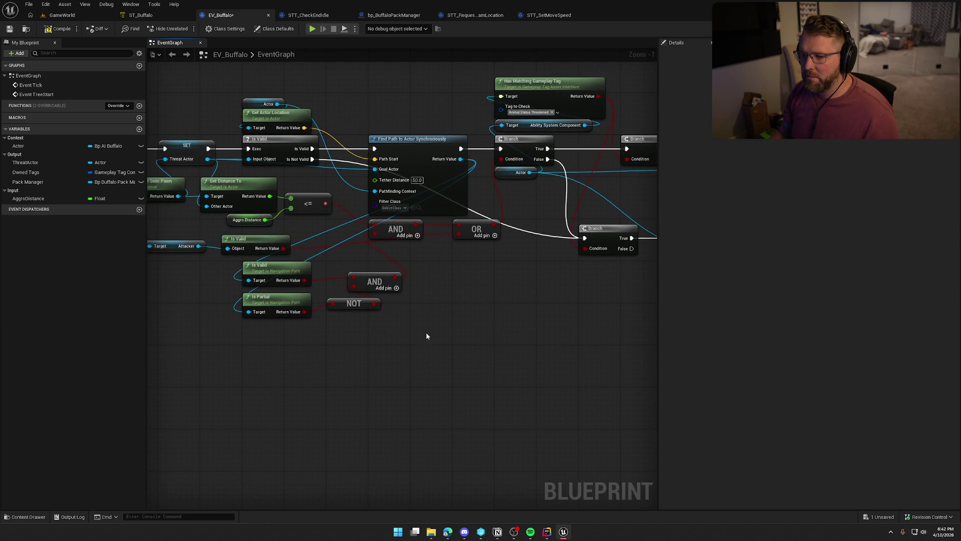
left_click(56, 32)
Play-test GameWorld, running the character across the camp and sand to watch the buffalo
left_click(491, 352)
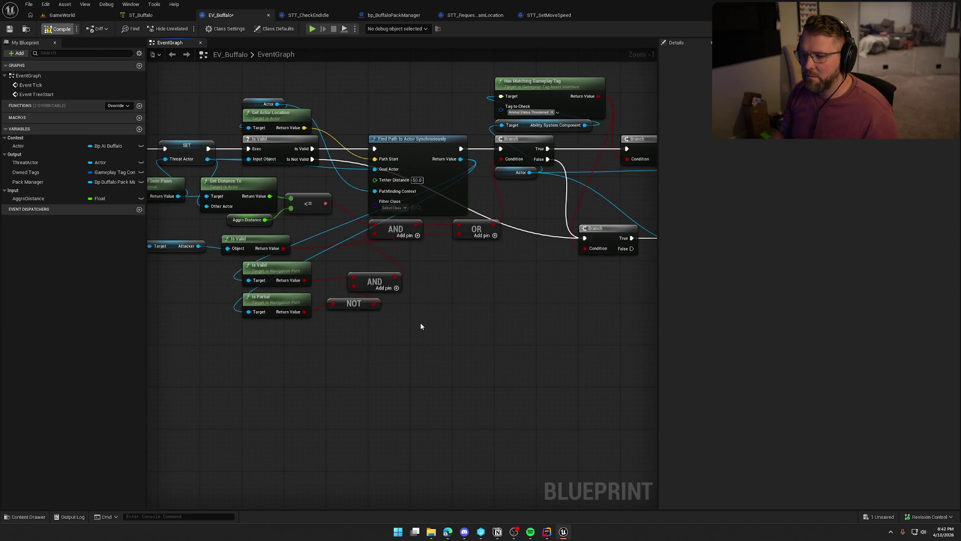
left_click(62, 15)
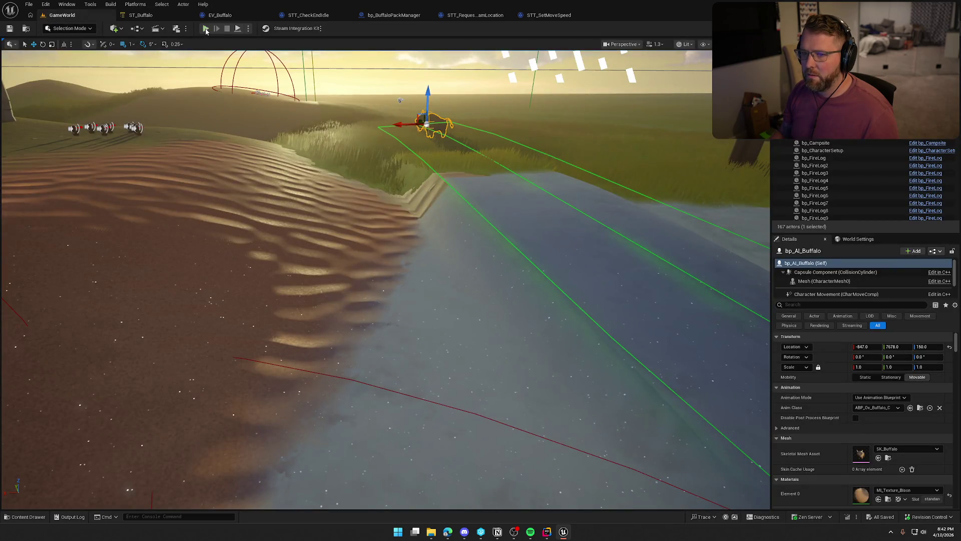
key("alt+p")
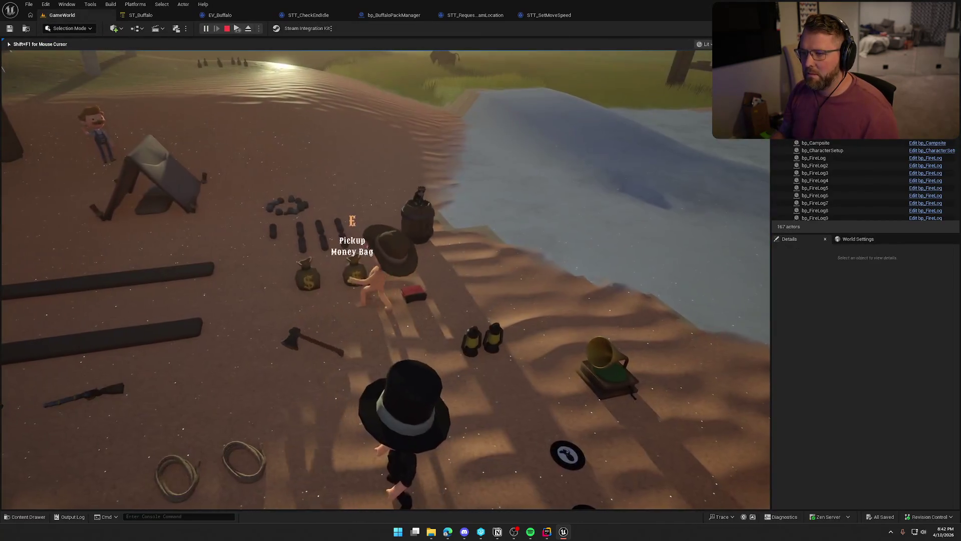
key("w")
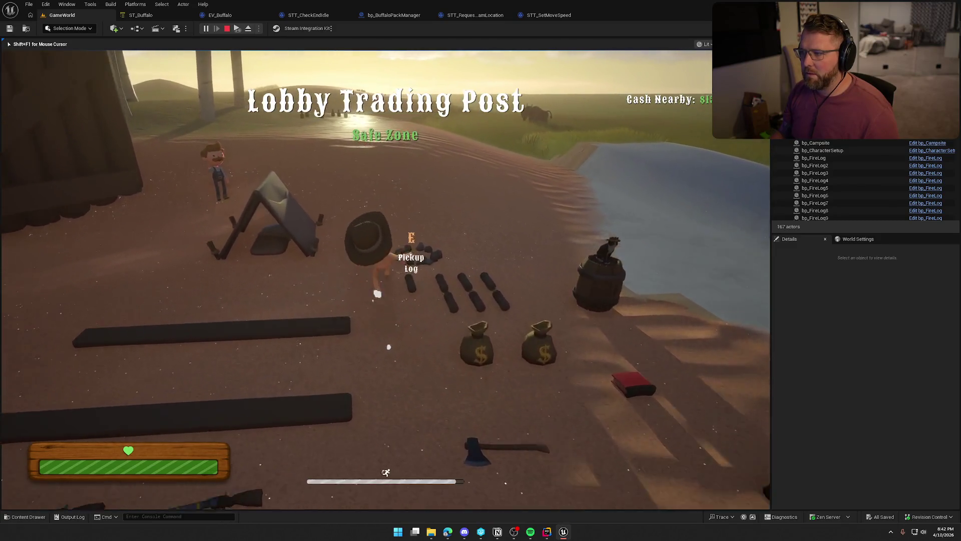
key("w")
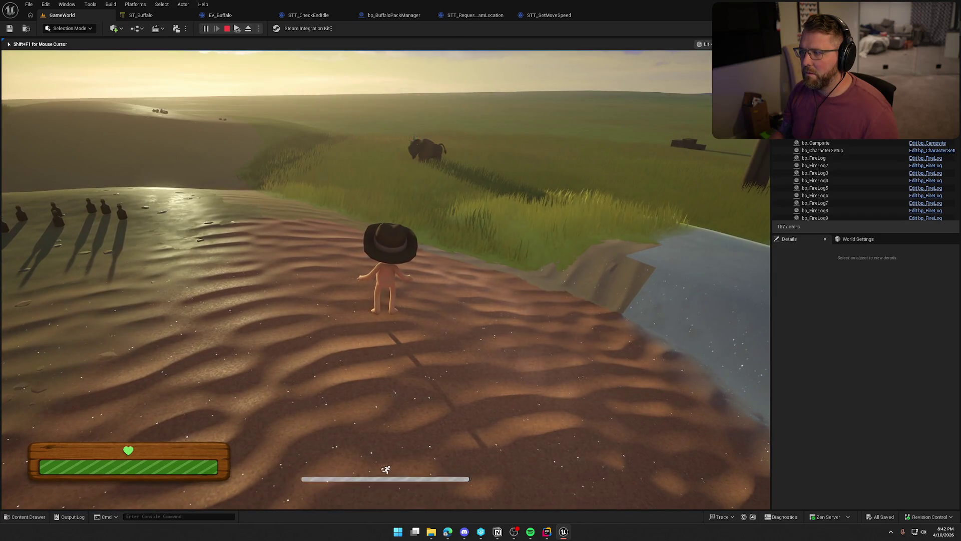
key("d")
key("w")
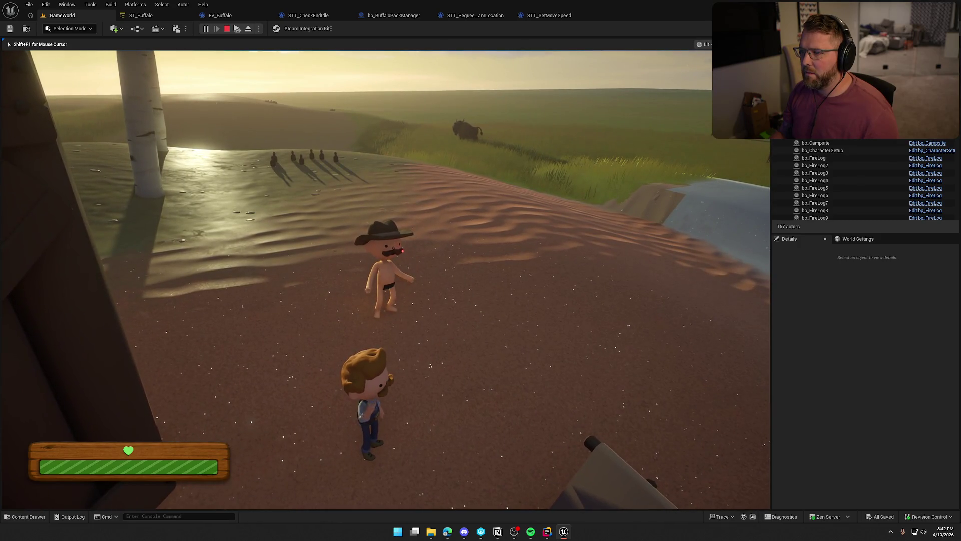
key("w")
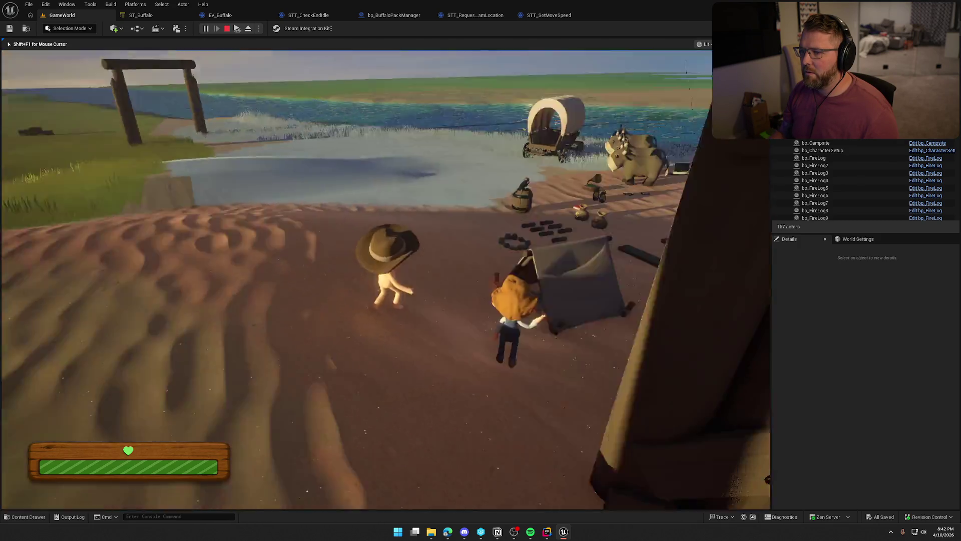
key("w")
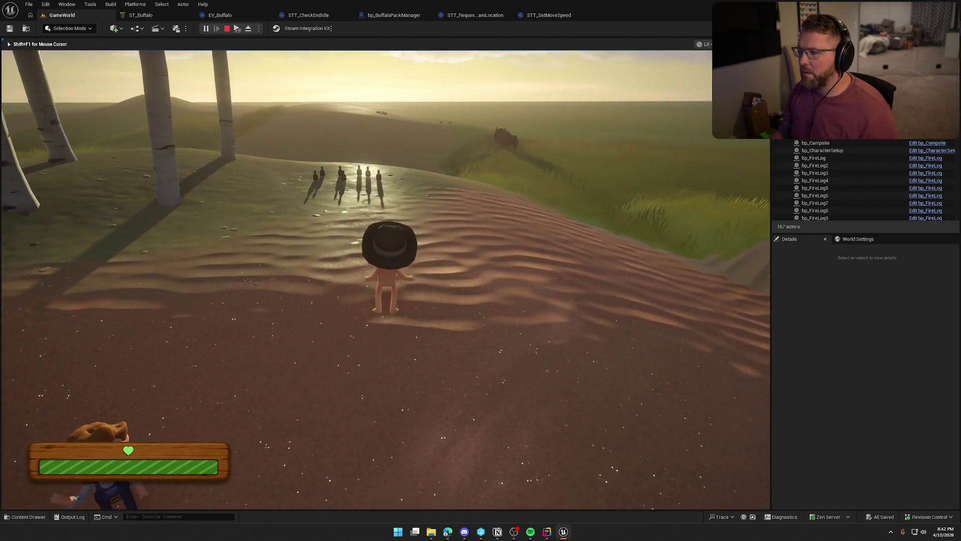
key("Escape")
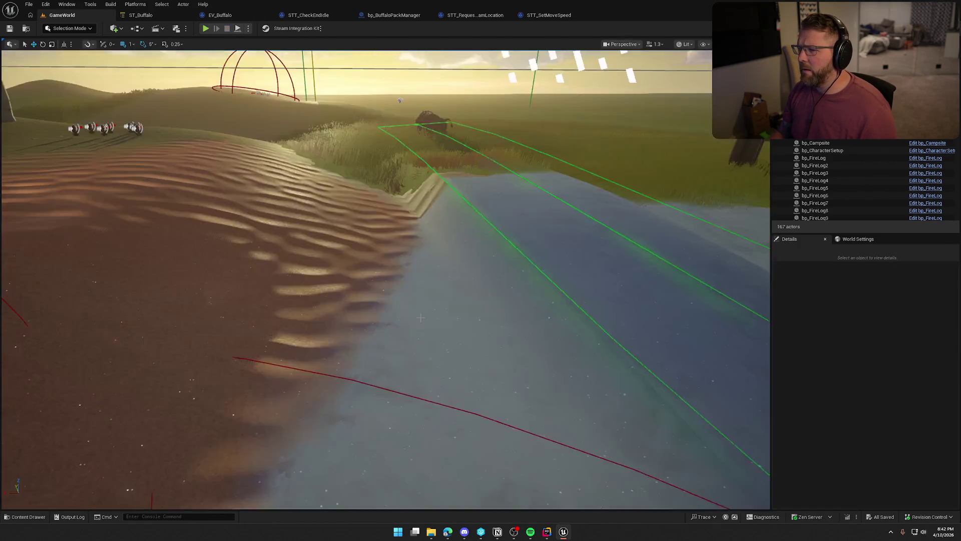
left_click(141, 16)
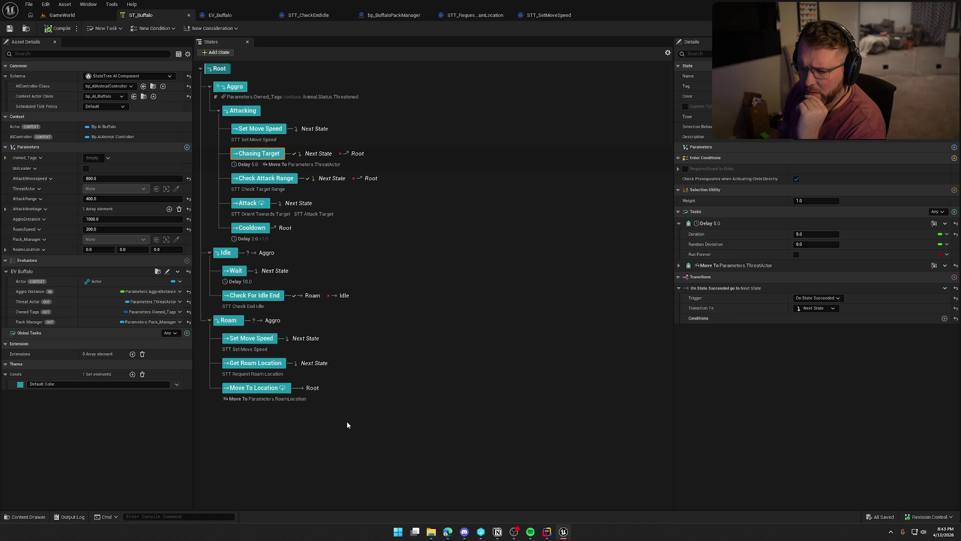
Look over the Roam state's STT_SetMoveSpeed task blueprint
left_click(253, 347)
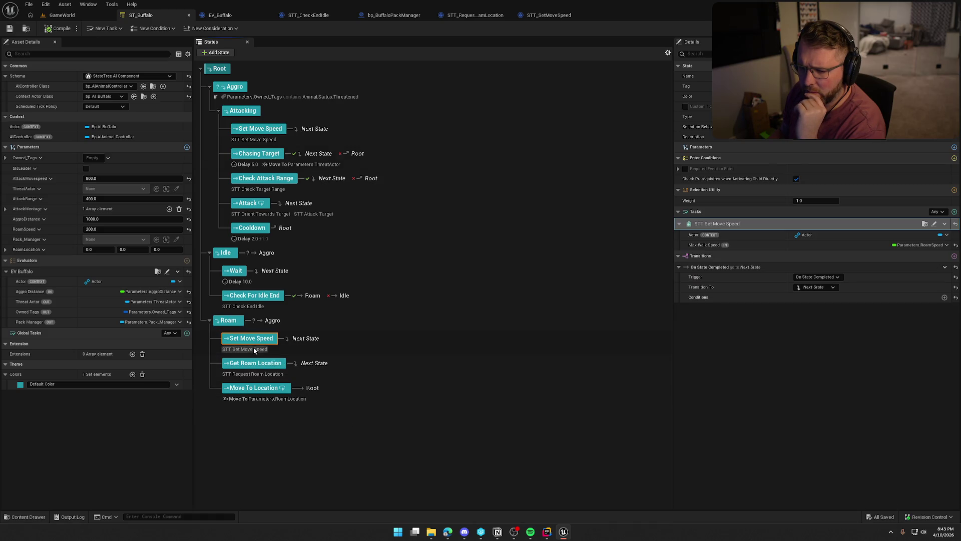
left_click(935, 224)
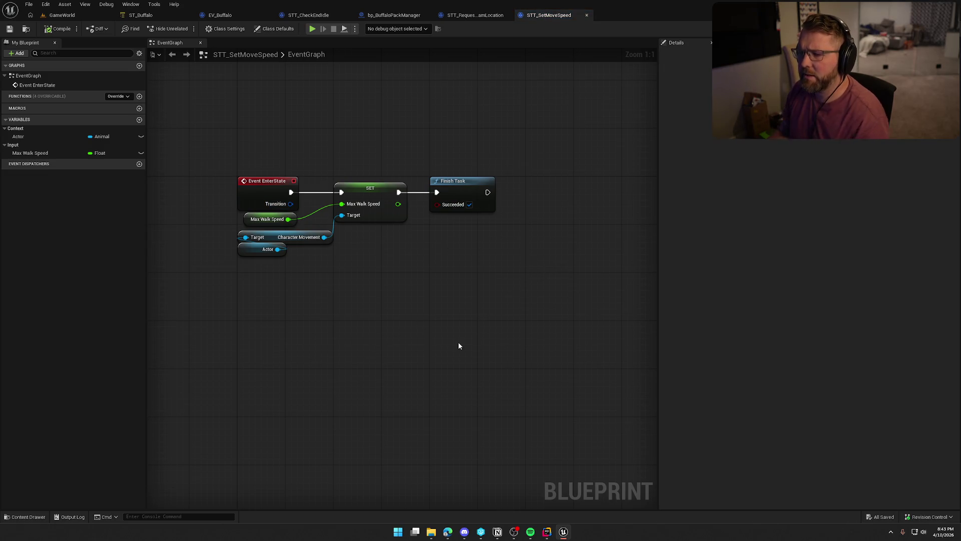
left_click(160, 17)
In STT_RequestRoamLocation, unhook Return Value from Finish Task's Succeeded and save
left_click(254, 365)
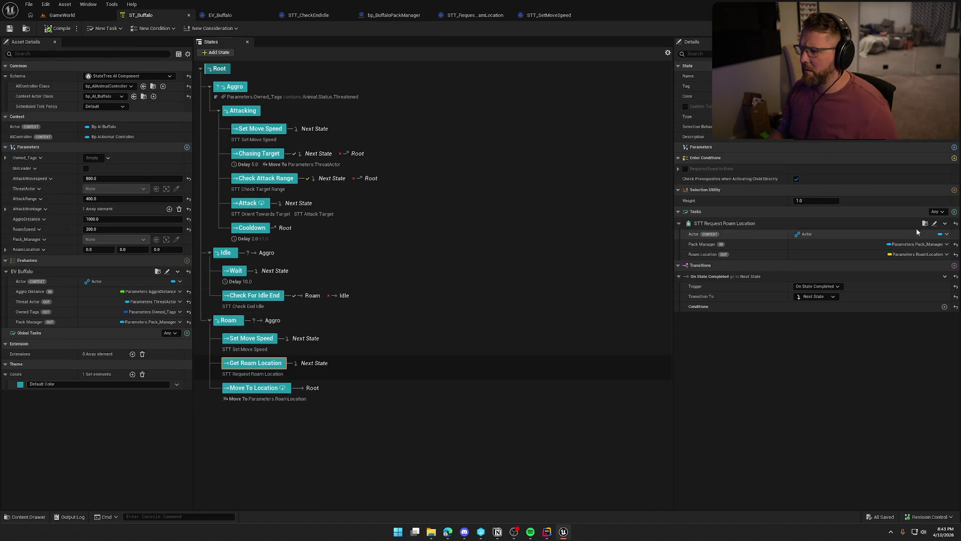
left_click(934, 224)
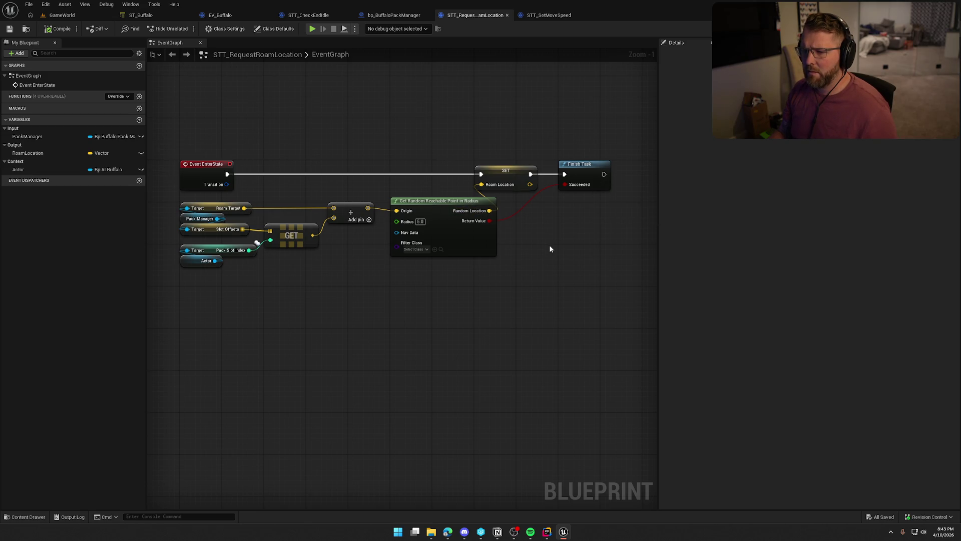
left_click(489, 221, "alt")
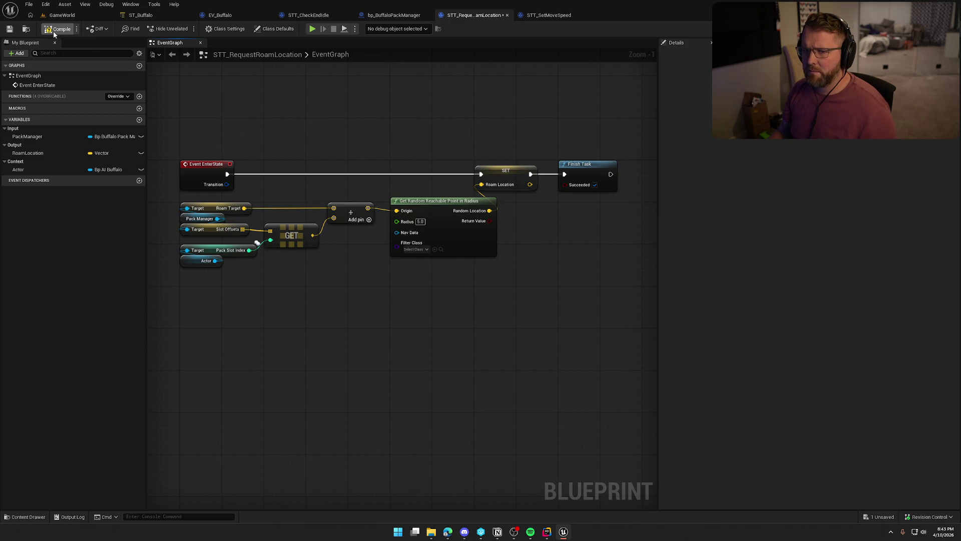
key("ctrl+s")
left_click(145, 15)
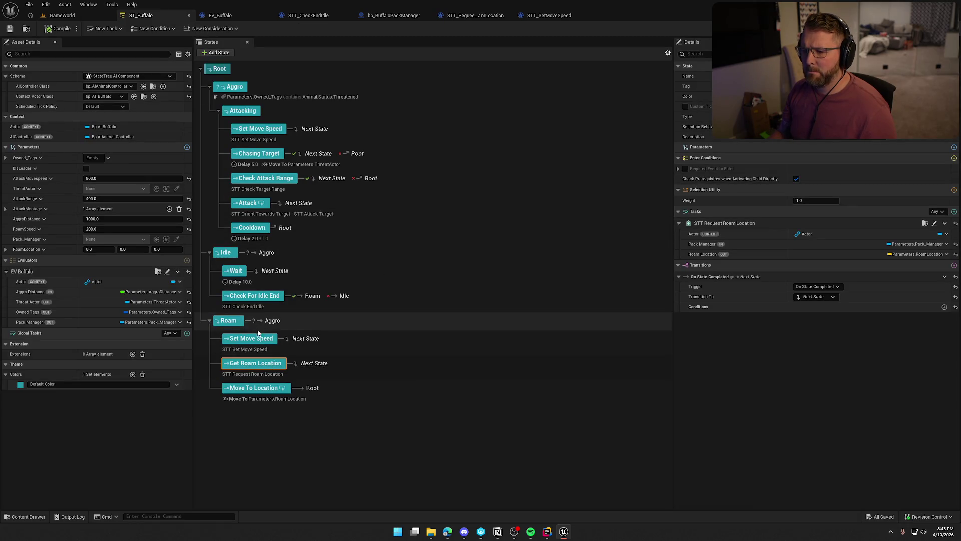
left_click(263, 391)
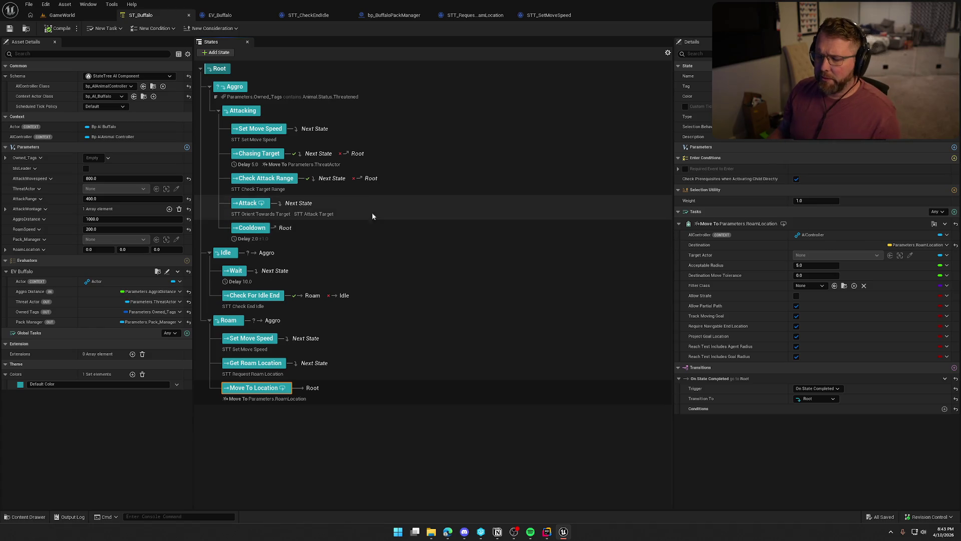
left_click(271, 297)
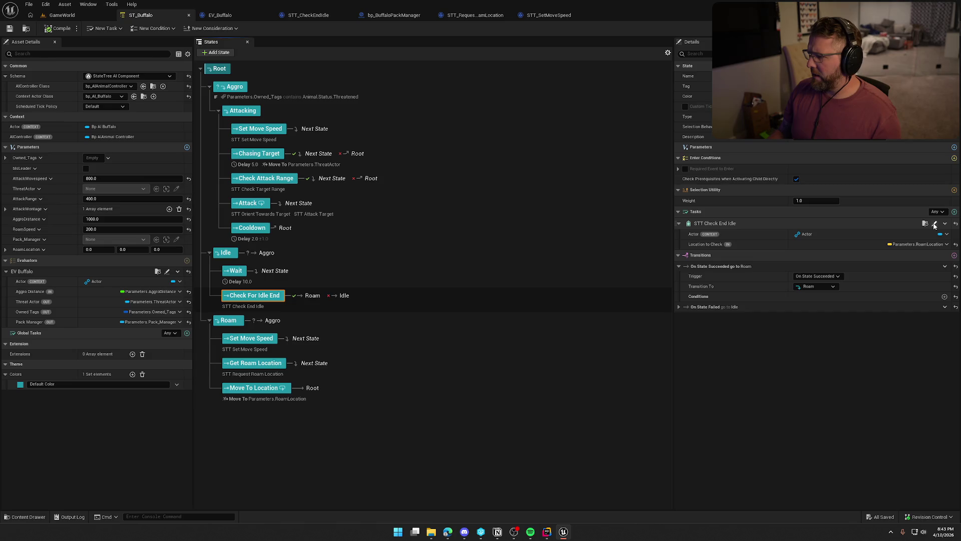
left_click(934, 223)
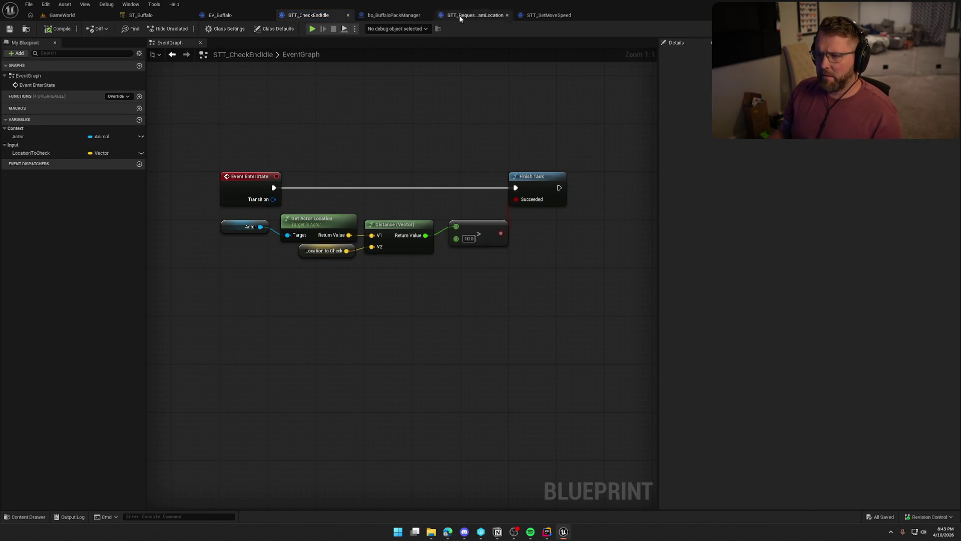
left_click(142, 16)
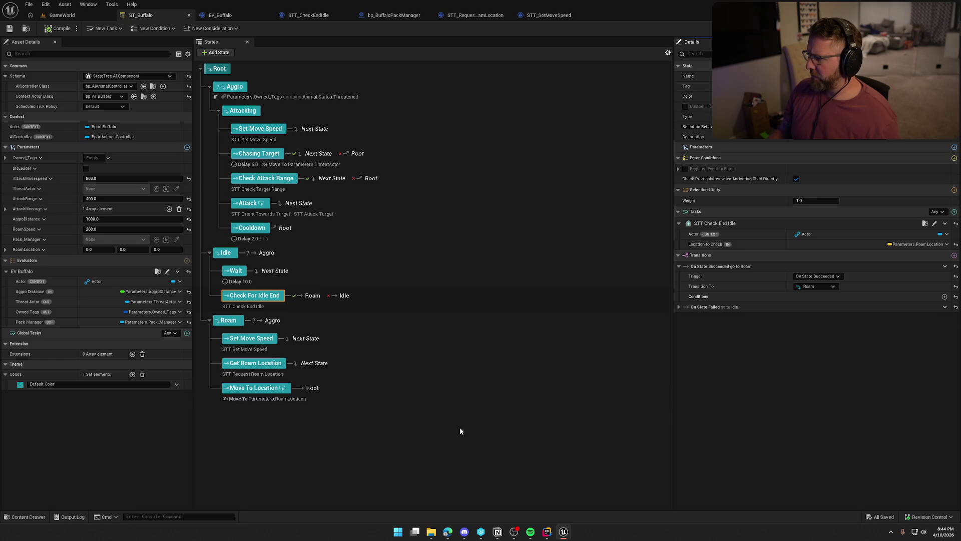
left_click(221, 15)
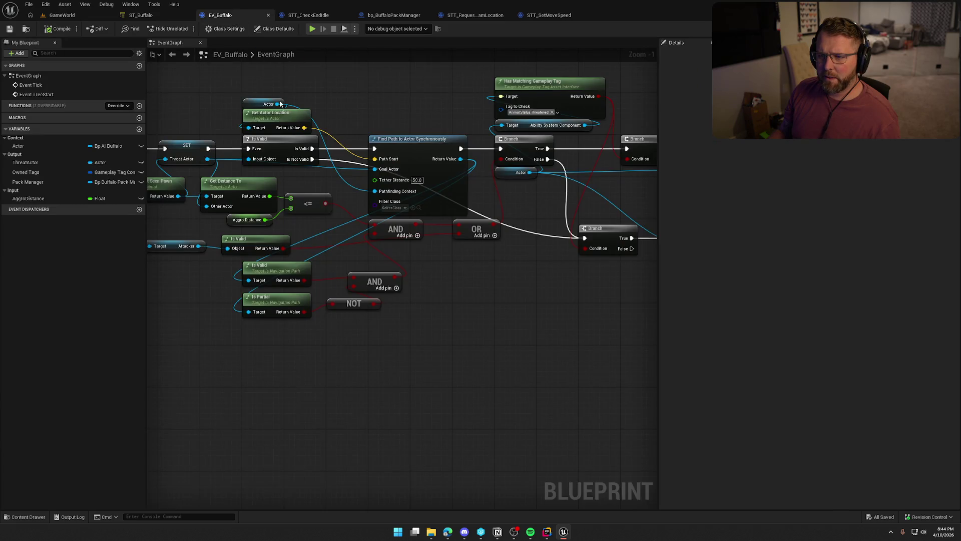
Add a Print String node after Find Path in the execution chain
scroll(382, 324, "down", 2)
left_click_drag(452, 332, 291, 331)
mouse_move(353, 330)
left_mouse_down()
mouse_move(507, 333)
mouse_move(452, 333)
mouse_move(489, 359)
left_mouse_up()
scroll(452, 333, "up", 2)
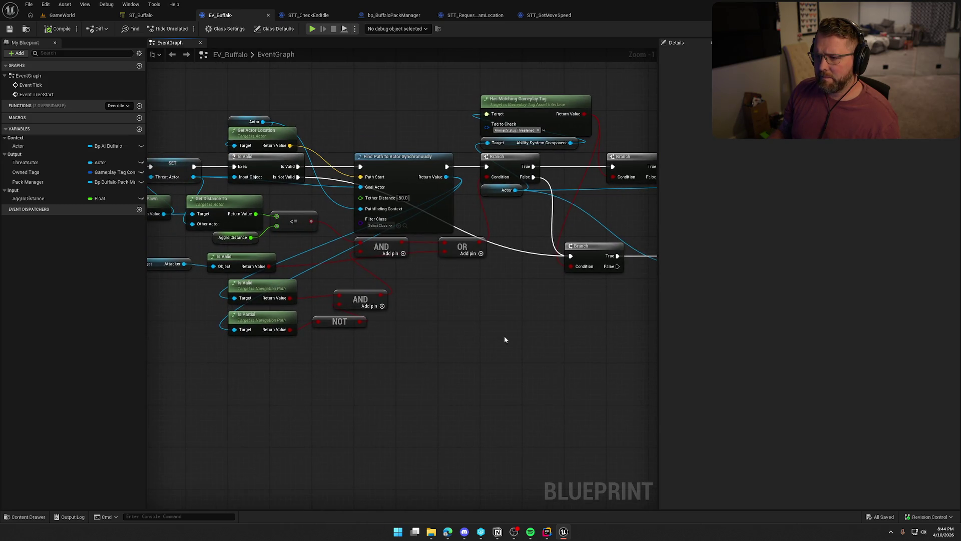
mouse_move(447, 166)
left_mouse_down()
mouse_move(463, 186)
mouse_move(466, 344)
left_mouse_up()
type("print")
key("Return")
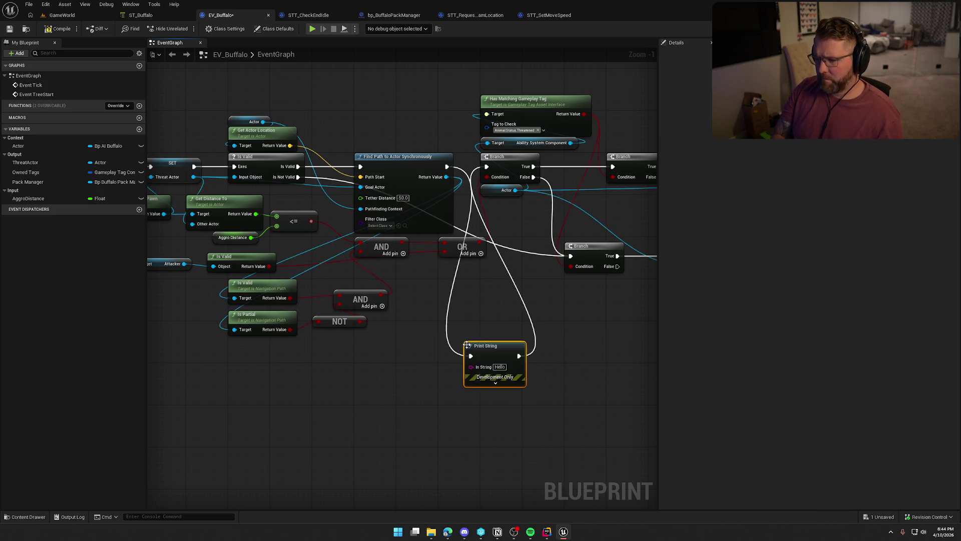
Feed the OR result into Print String and set its Key to 'asdf'
mouse_move(479, 242)
left_mouse_down()
mouse_move(470, 367)
mouse_move(521, 326)
left_mouse_up()
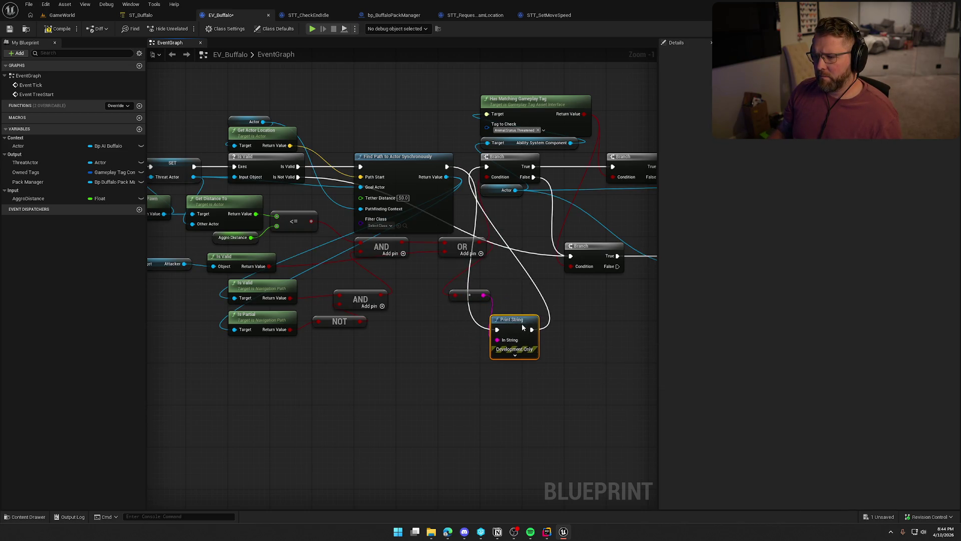
left_click(515, 356)
left_click(517, 396)
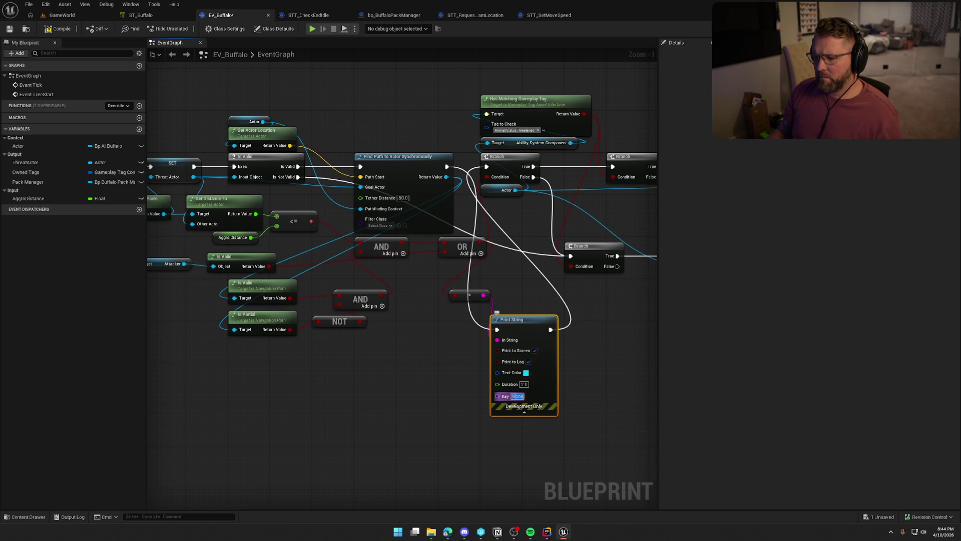
type("asdf")
left_click(423, 374)
Save EV_Buffalo and start a play test of the GameWorld level
key("ctrl+s")
left_click(58, 15)
left_click(212, 28)
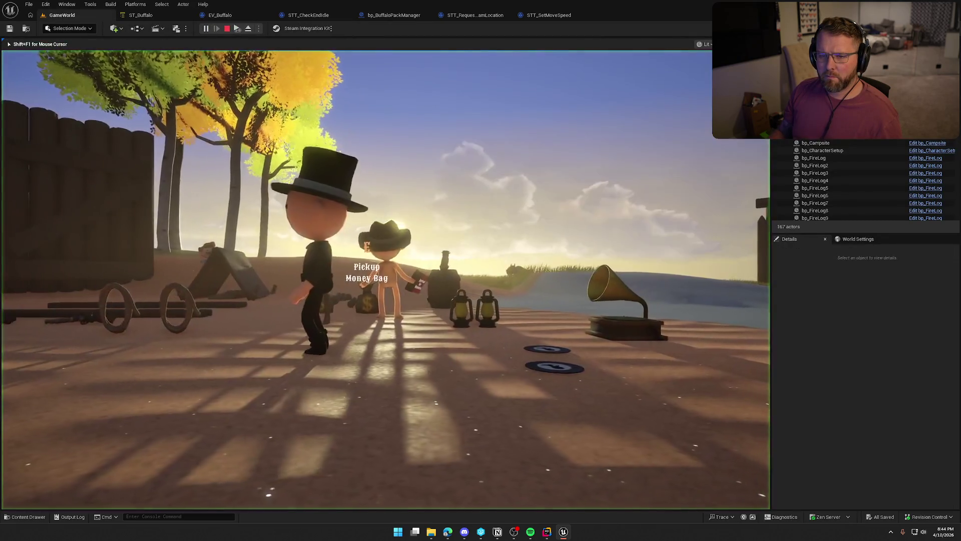
key("shift+w")
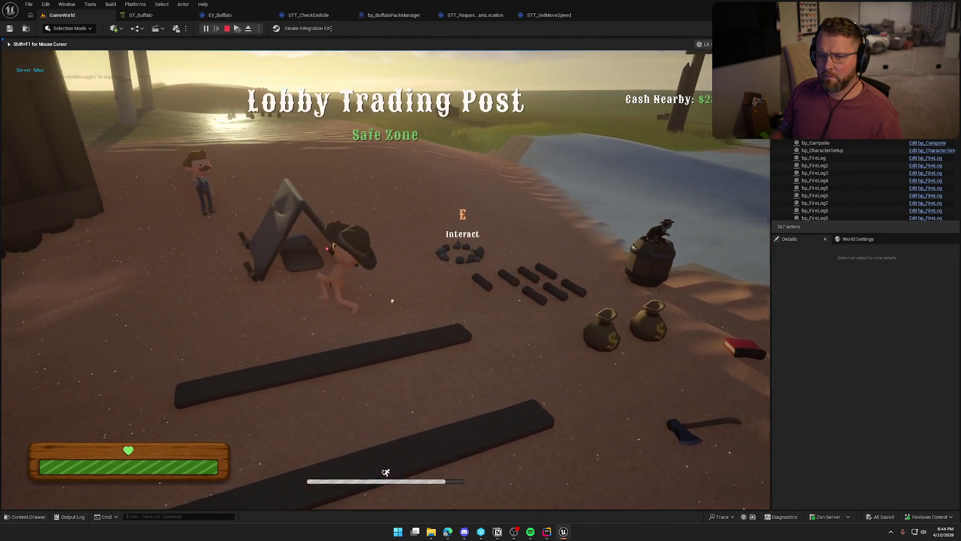
key("shift+w")
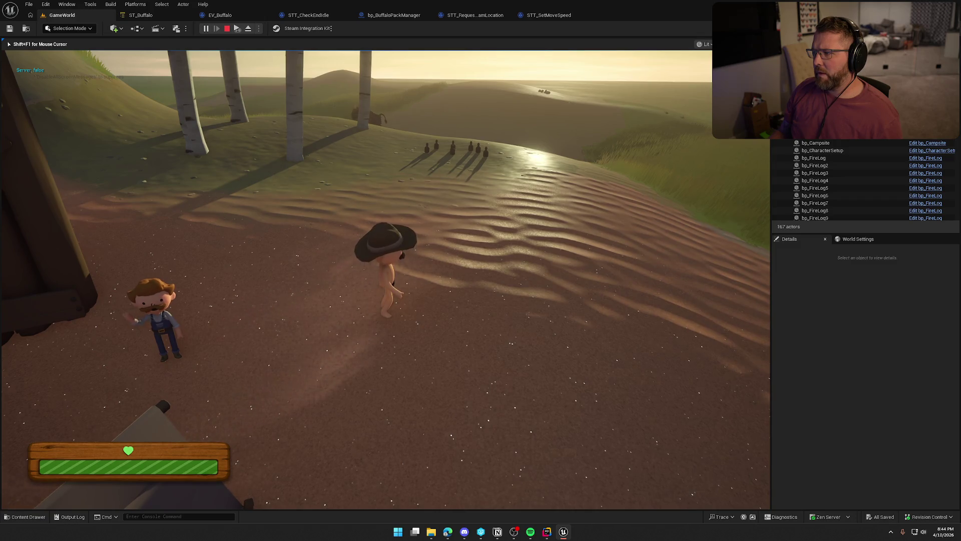
key("Escape")
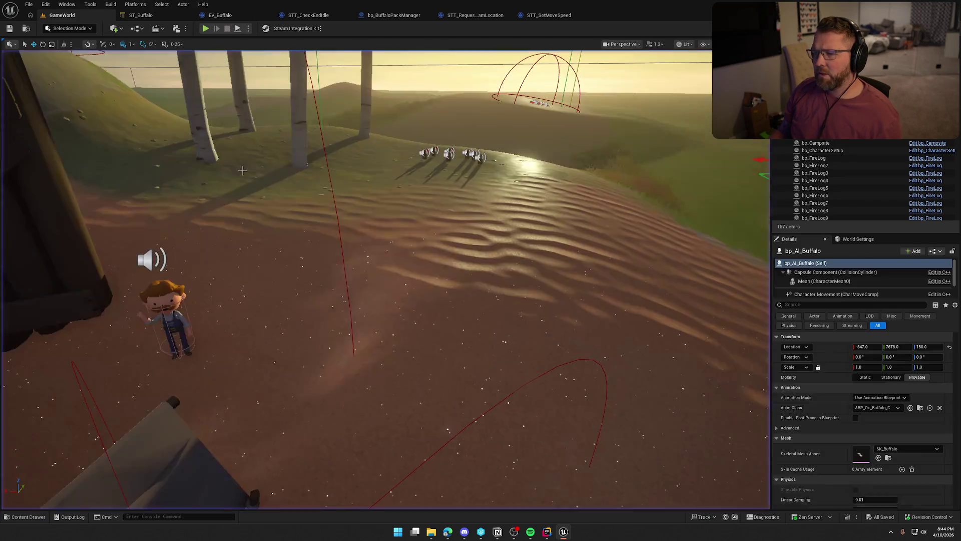
Glance at the ST_Buffalo state tree, then bring up EV_Buffalo's event graph
left_click(140, 15)
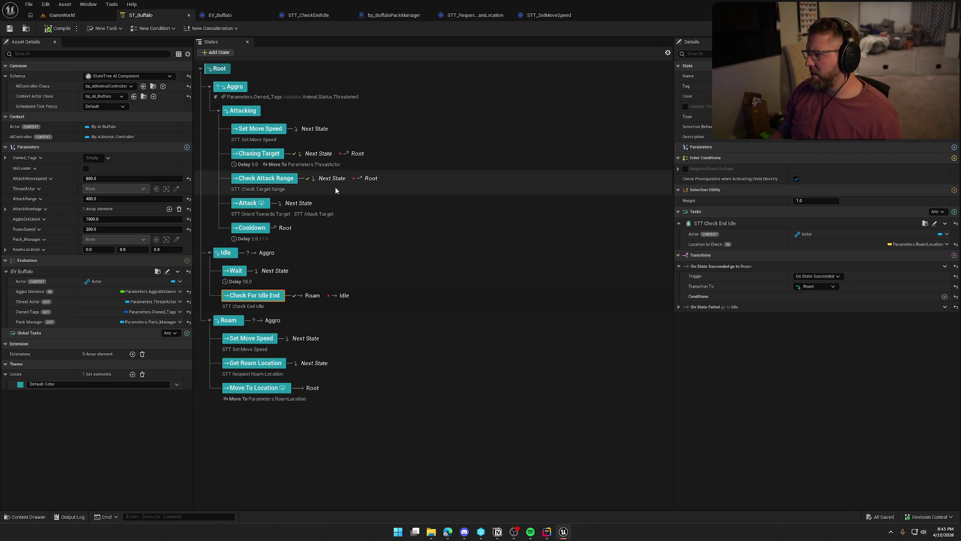
left_click(229, 15)
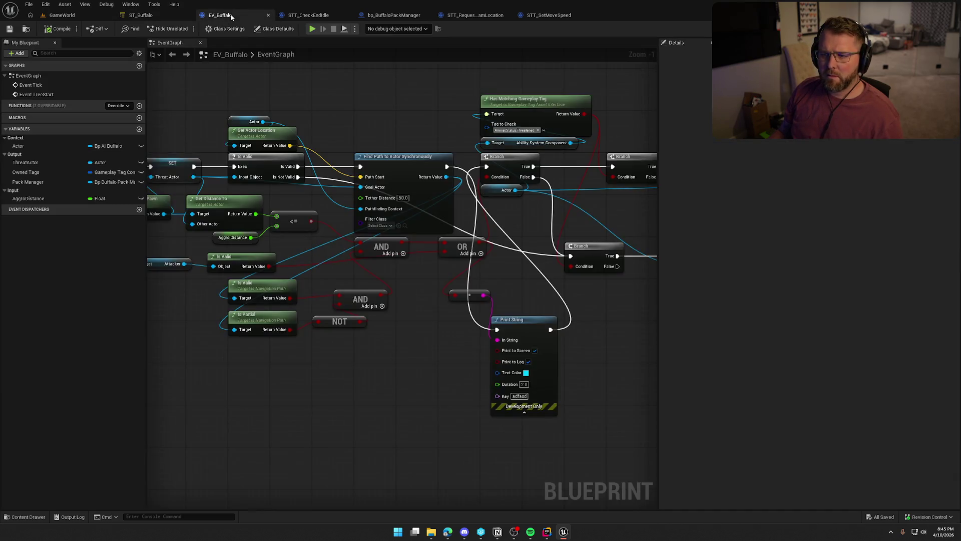
Wire Is Valid straight to the Branch, bypassing Find Path, and delete Print String and the leftover reroute node
left_click(392, 158)
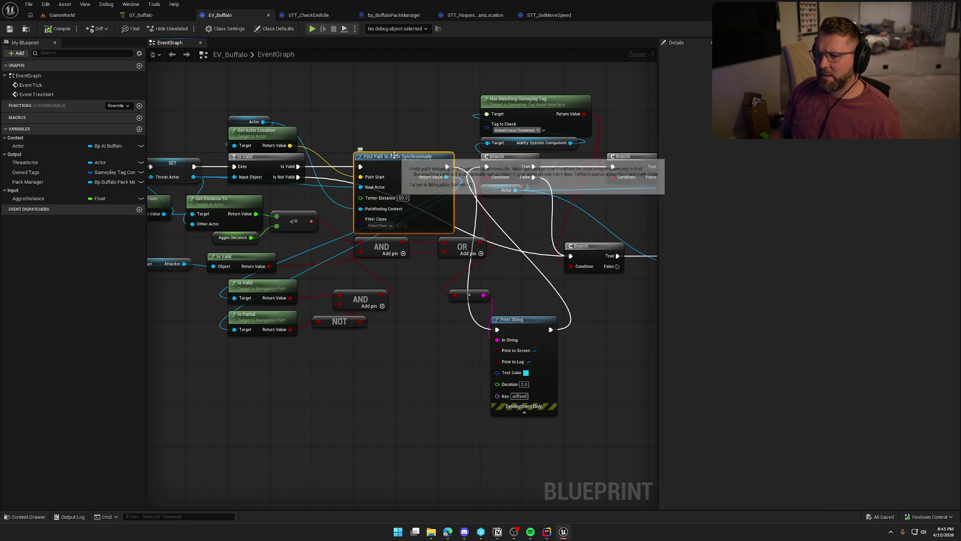
left_click_drag(298, 166, 487, 166)
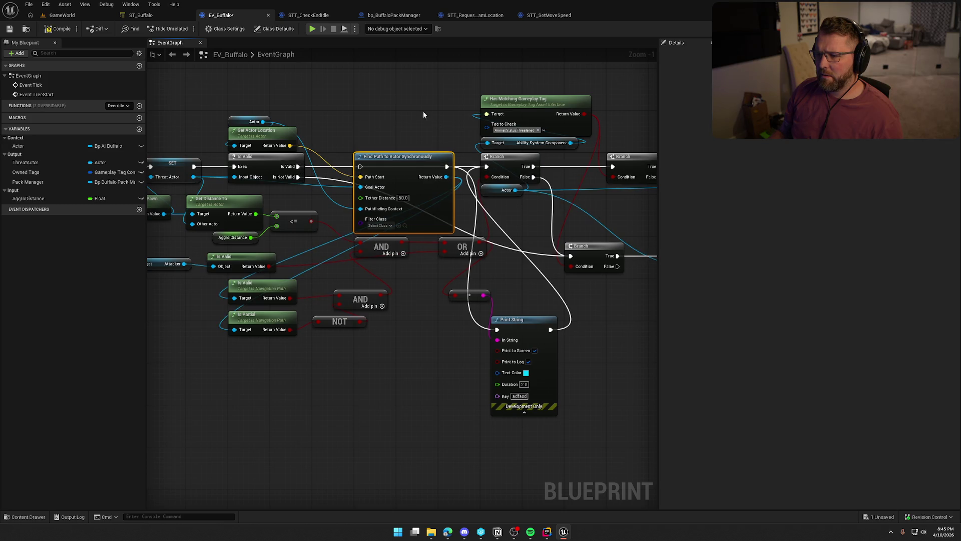
left_click(535, 325)
key("Delete")
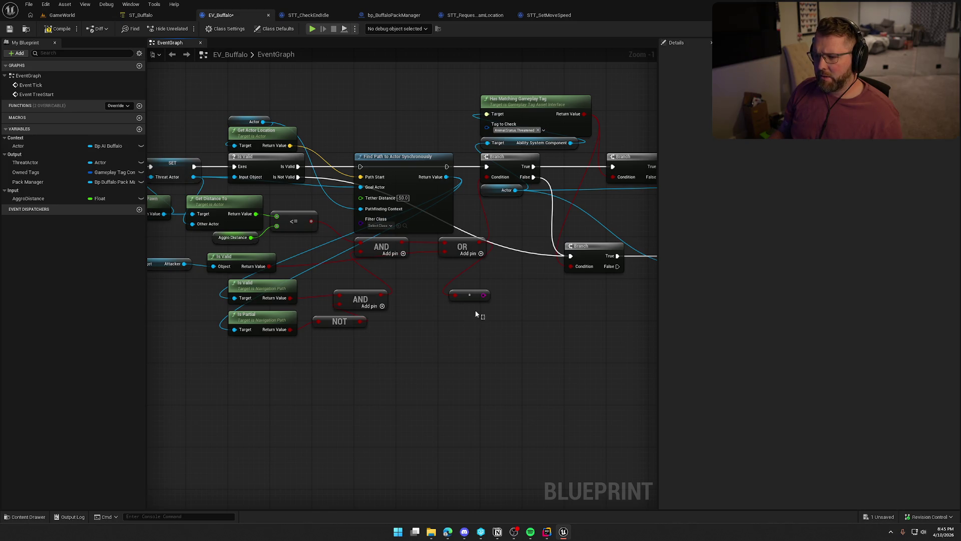
key("Delete")
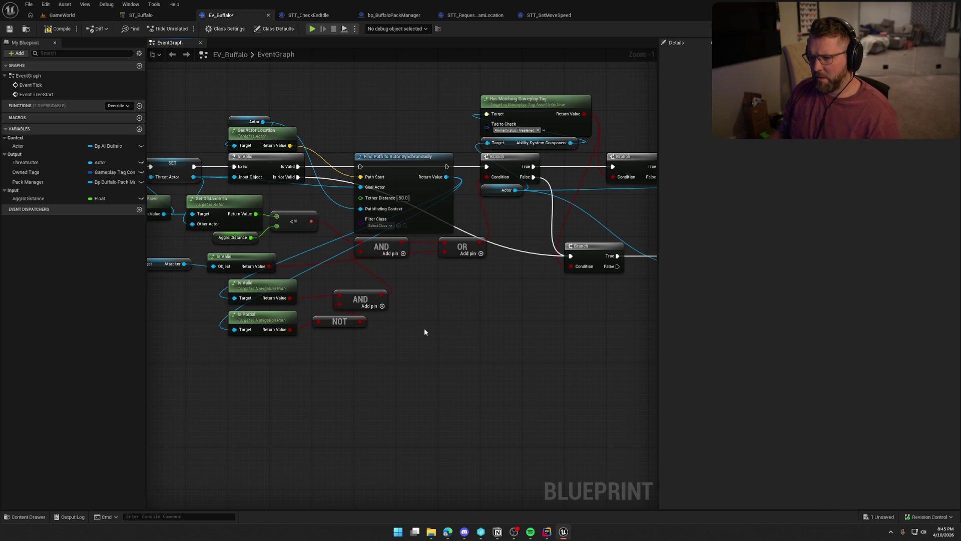
Connect the <= comparison into the OR node, reposition the AND node, and play-test the GameWorld level
left_click_drag(311, 221, 444, 251)
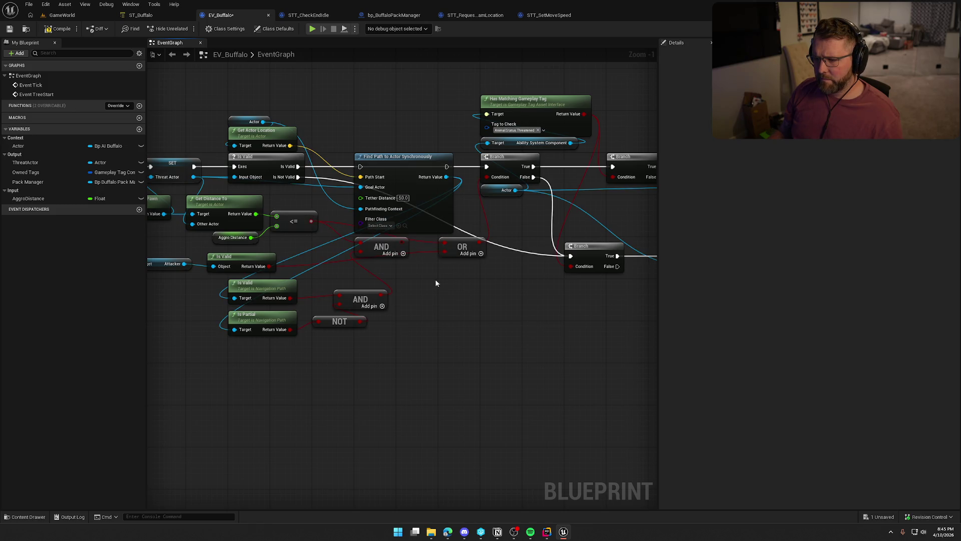
left_click_drag(381, 249, 428, 296)
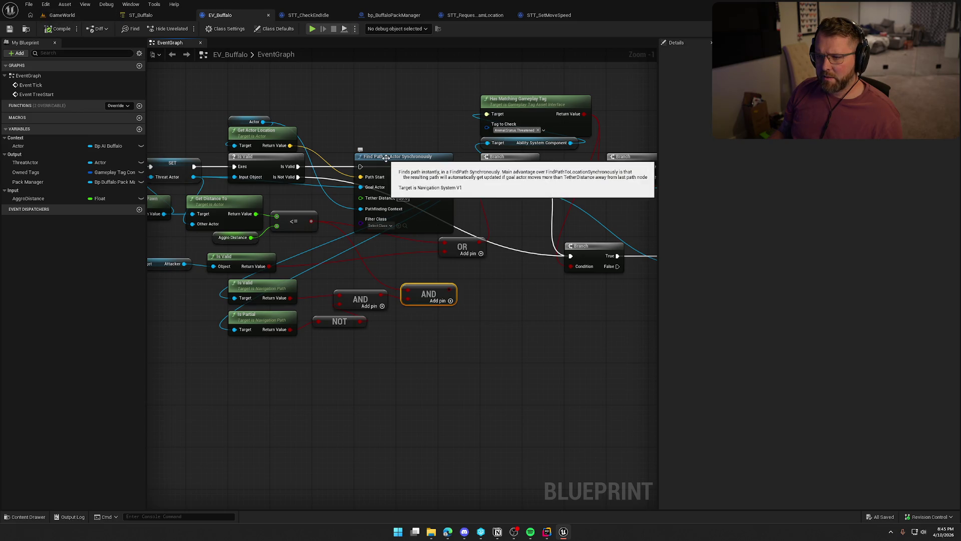
left_click(63, 15)
left_click(206, 29)
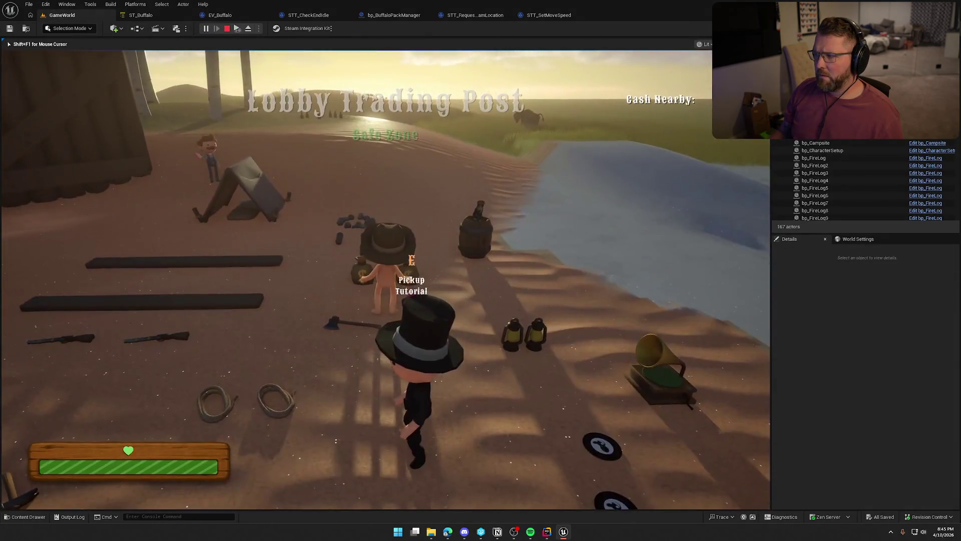
Walk the player past the tent toward the NPC and buffalo, then eject to the editor with Shift+F1 and F8
key("shift+w")
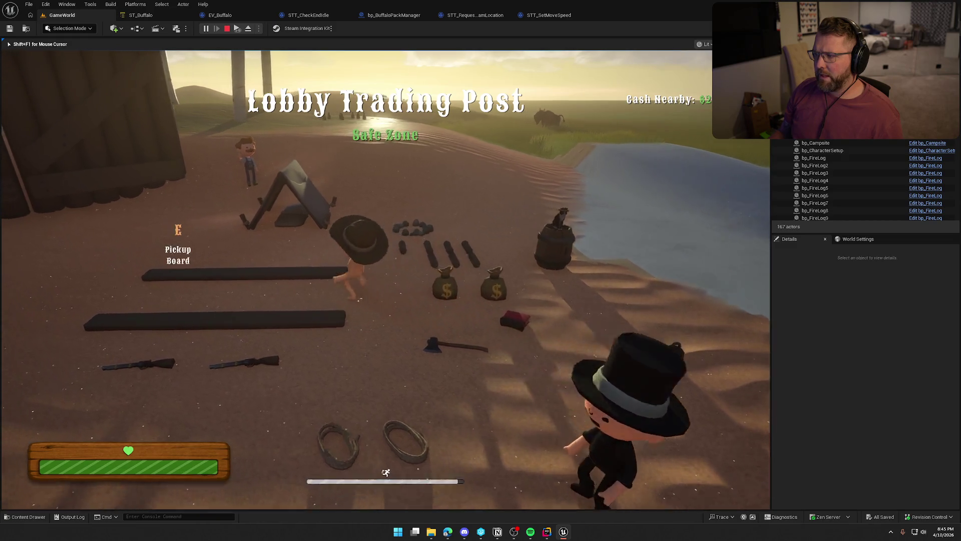
key("w")
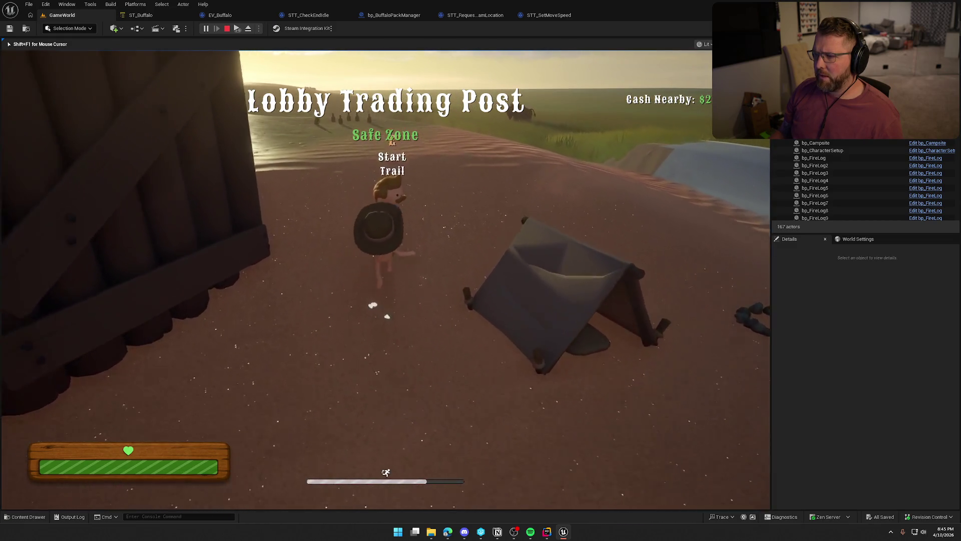
key("w")
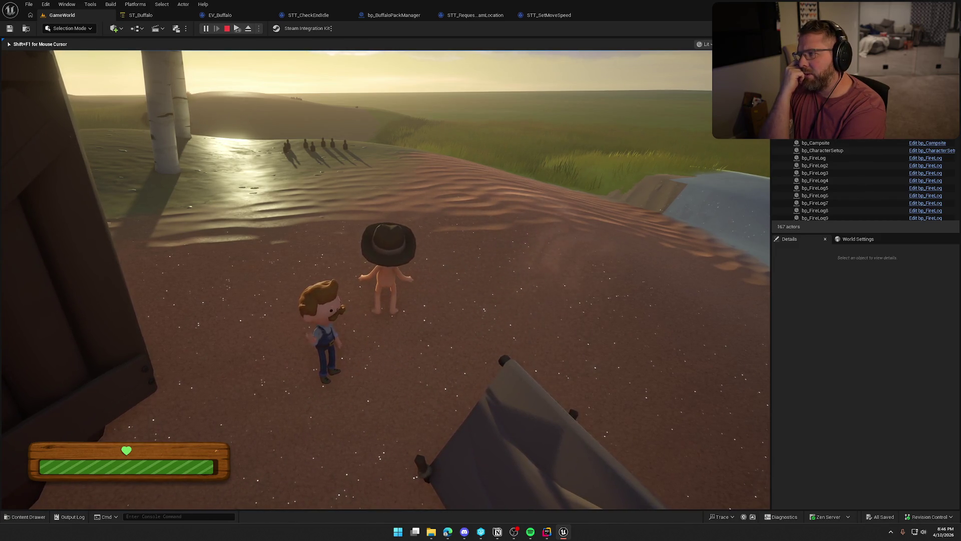
key("shift+F1")
key("F8")
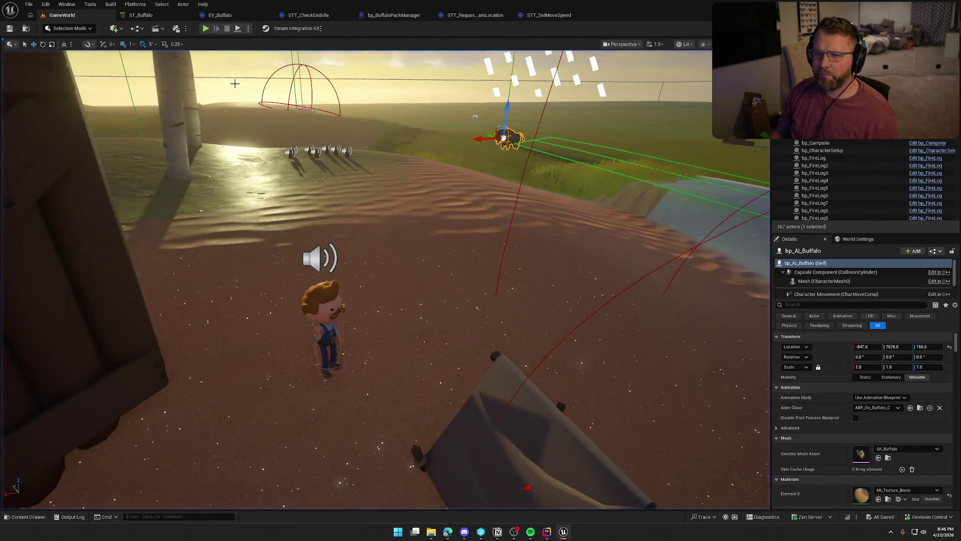
Return to the EV_Buffalo evaluator graph and delete the Find Path to Actor Synchronously node
left_click(147, 16)
left_click(221, 15)
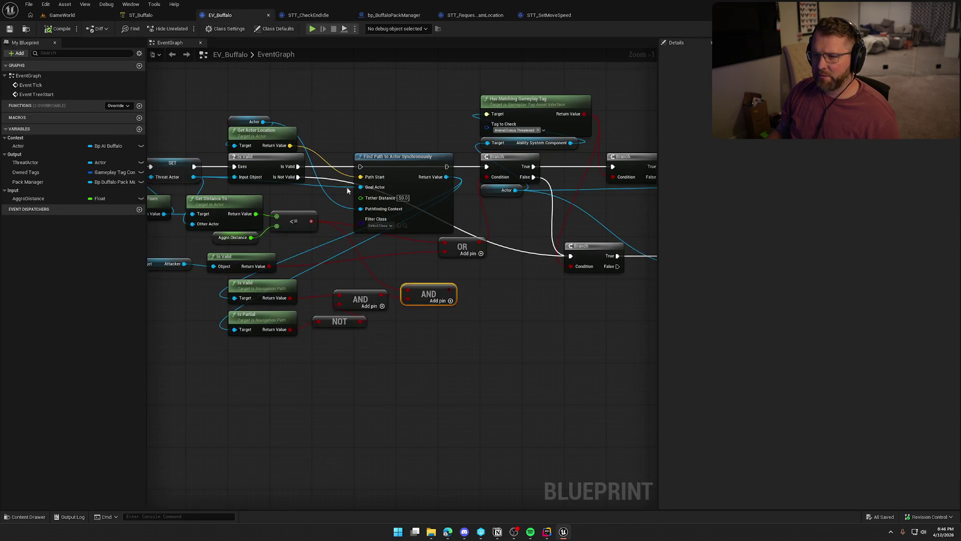
left_click_drag(400, 161, 389, 89)
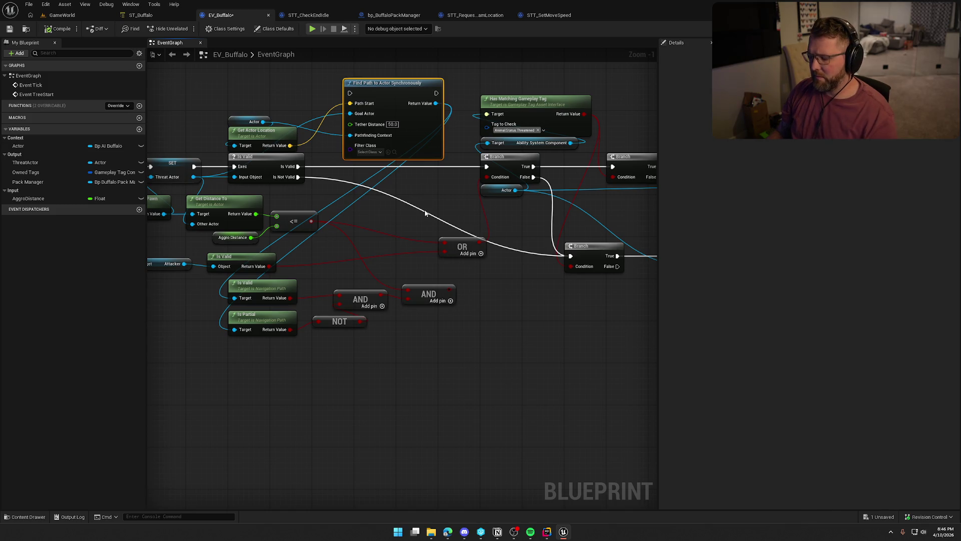
key("Delete")
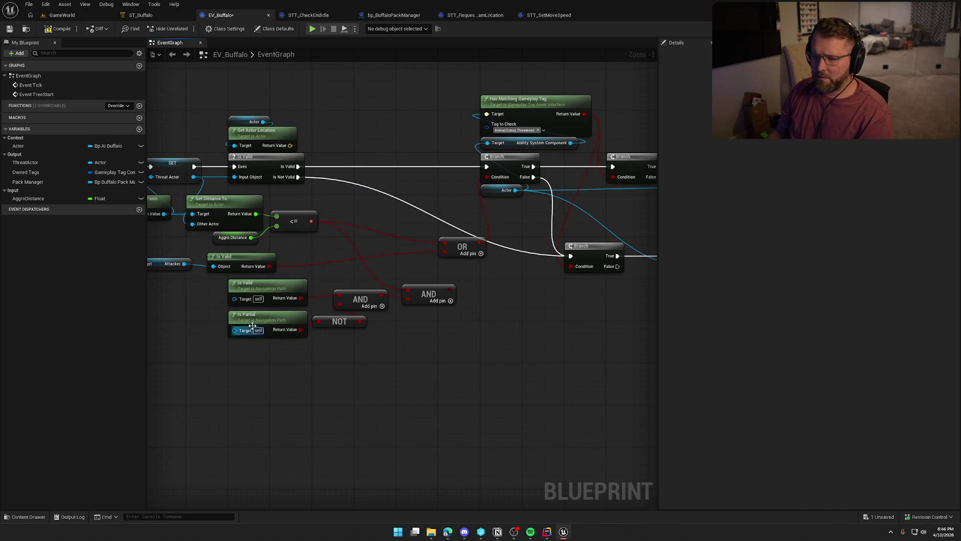
Delete the Is Valid, Is Partial, AND and NOT path-check nodes and the remaining path logic
left_click_drag(187, 339, 311, 280)
key("Delete")
left_click_drag(432, 351, 315, 286)
key("Delete")
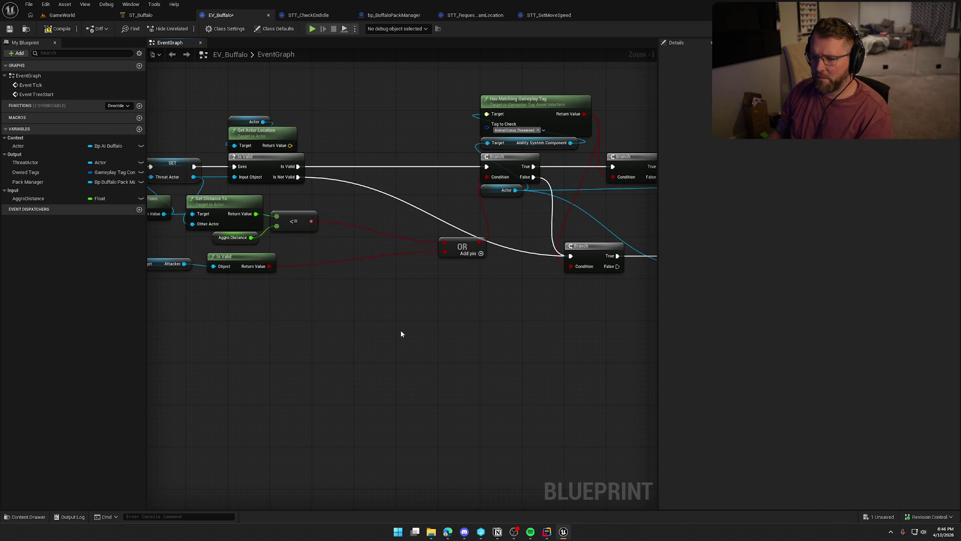
Shift the tag check, Branch and OR nodes left to close the gap in the graph
scroll(436, 296, "down", 1)
left_click_drag(414, 145, 599, 315)
scroll(480, 203, "up", 2)
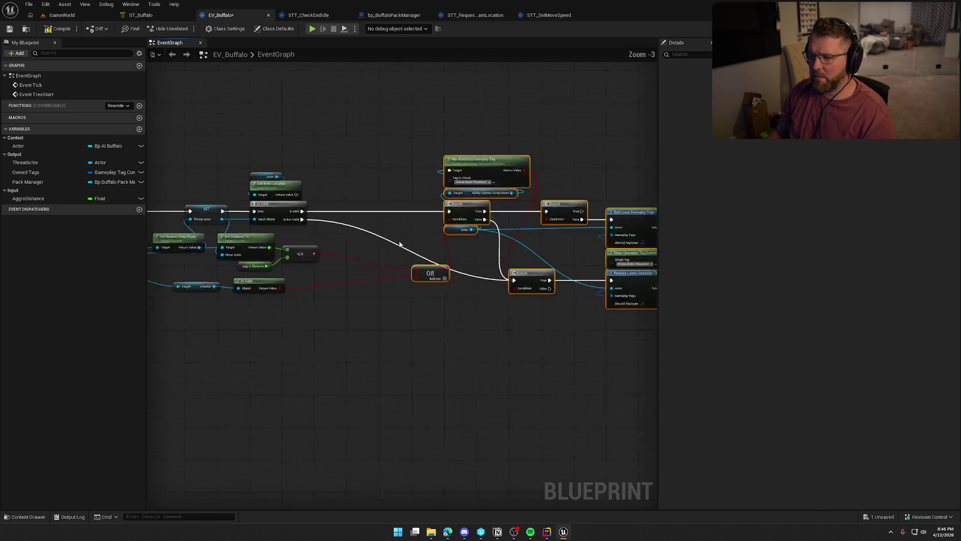
left_click_drag(479, 202, 352, 194)
left_click(377, 383)
left_click_drag(343, 377, 505, 363)
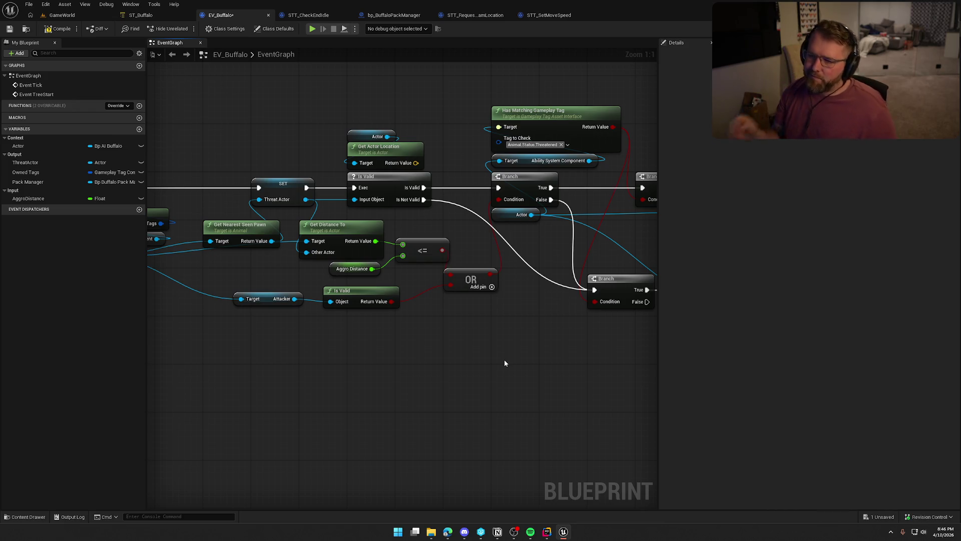
Delete the Actor and Get Actor Location nodes, leaving the gameplay-tag branch logic
left_click_drag(343, 119, 410, 146)
key("Delete")
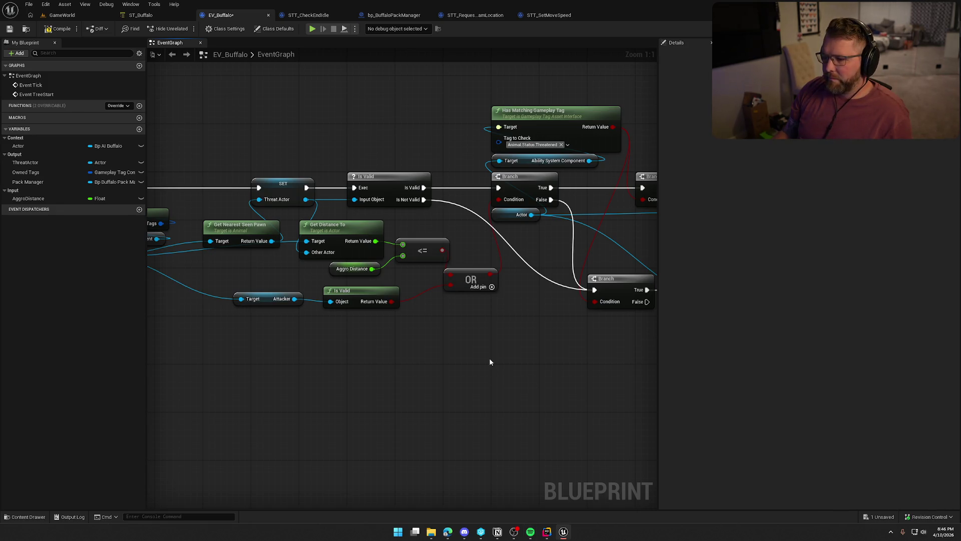
mouse_move(482, 356)
left_mouse_down()
mouse_move(596, 341)
mouse_move(498, 350)
mouse_move(326, 332)
mouse_move(259, 345)
mouse_move(273, 346)
left_mouse_up()
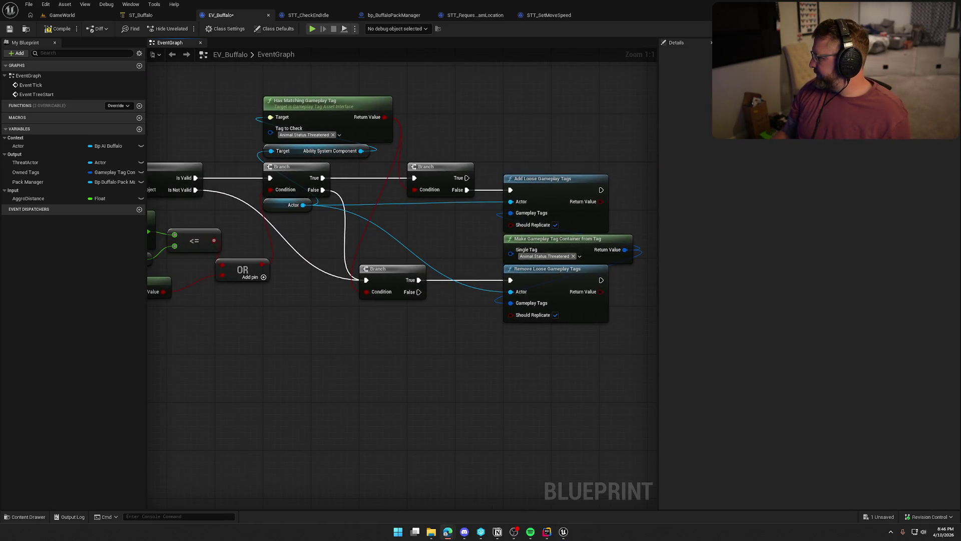
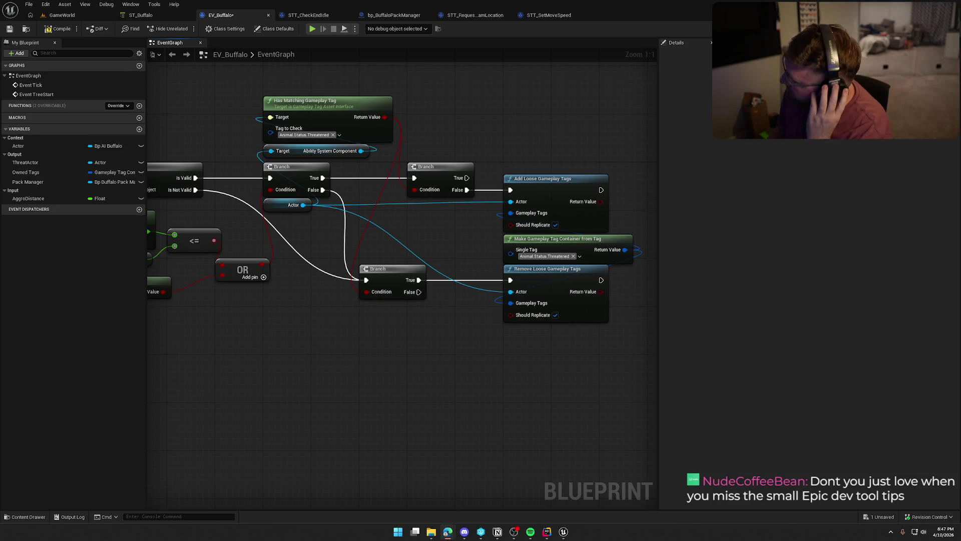
Review EV_Buffalo's tick, owned-tags, tag add/remove and distance checks, then switch to ST_Buffalo
left_click_drag(360, 370, 471, 366)
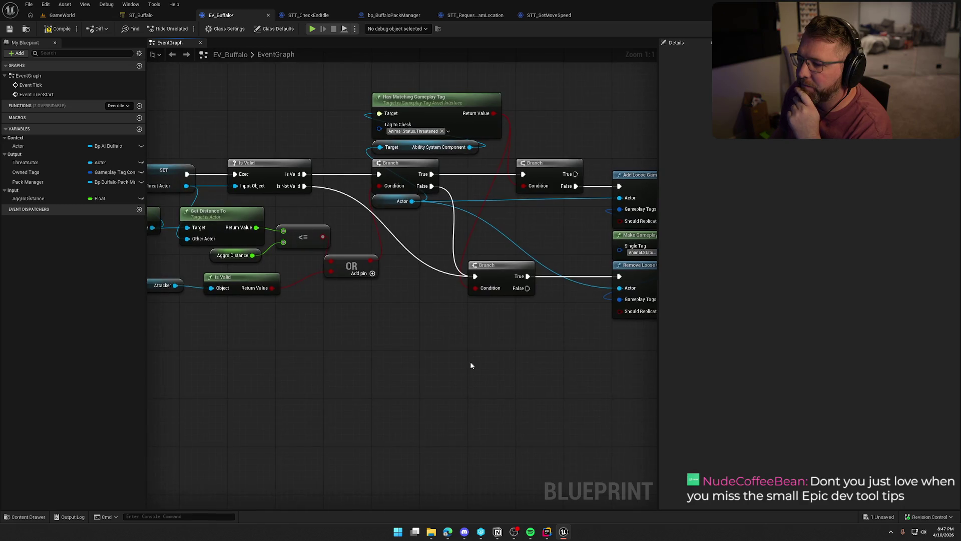
mouse_move(547, 304)
left_mouse_down()
mouse_move(587, 291)
mouse_move(426, 317)
mouse_move(392, 337)
mouse_move(291, 360)
left_mouse_up()
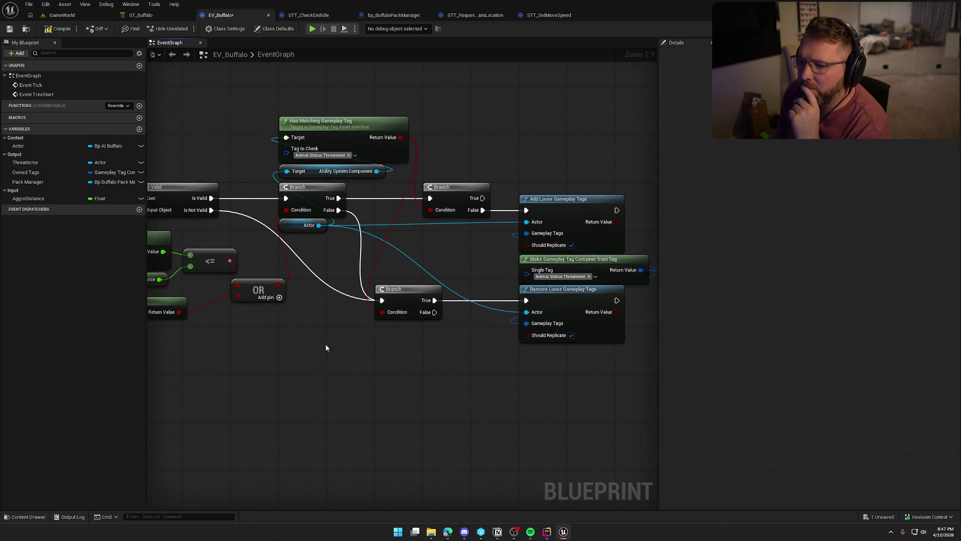
left_click_drag(364, 328, 340, 340)
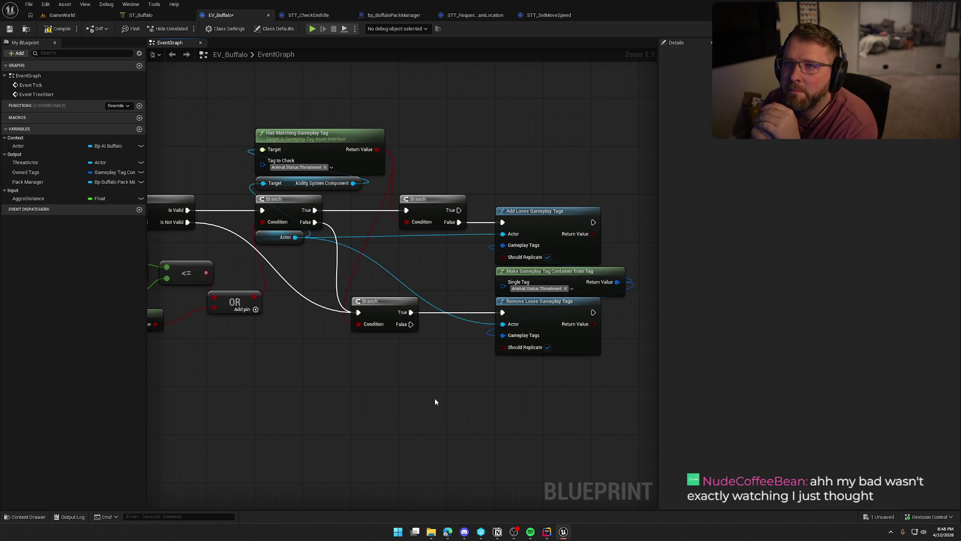
mouse_move(413, 383)
left_mouse_down()
mouse_move(394, 369)
mouse_move(533, 339)
left_mouse_up()
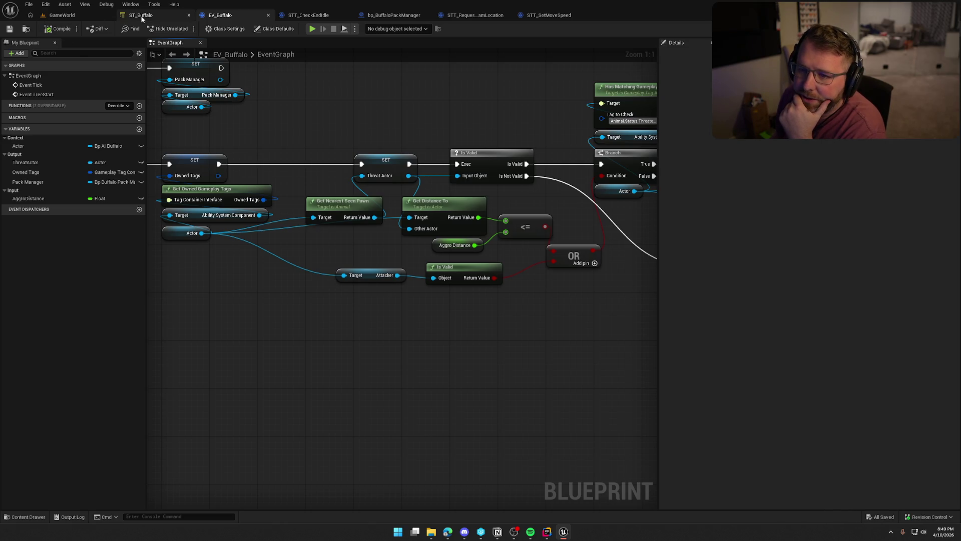
left_click(141, 15)
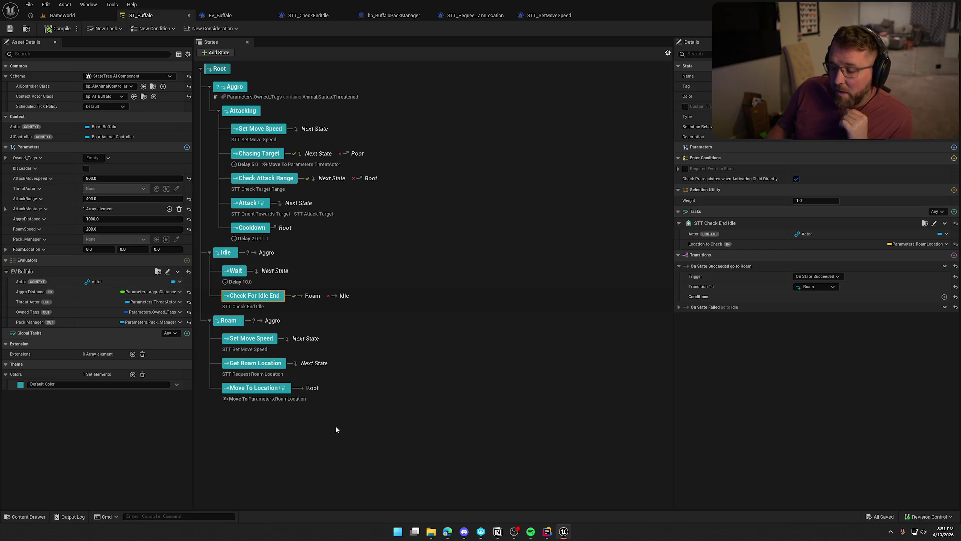
left_click(259, 418)
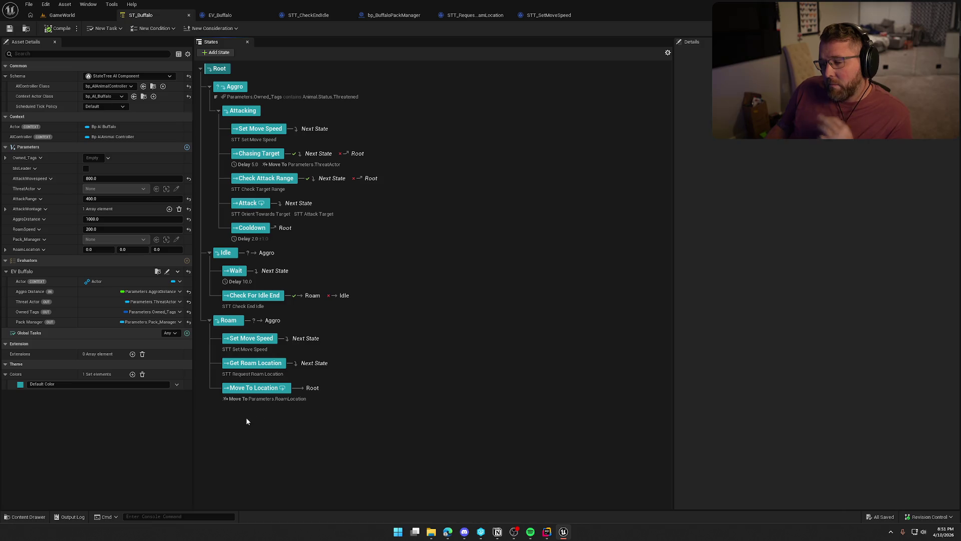